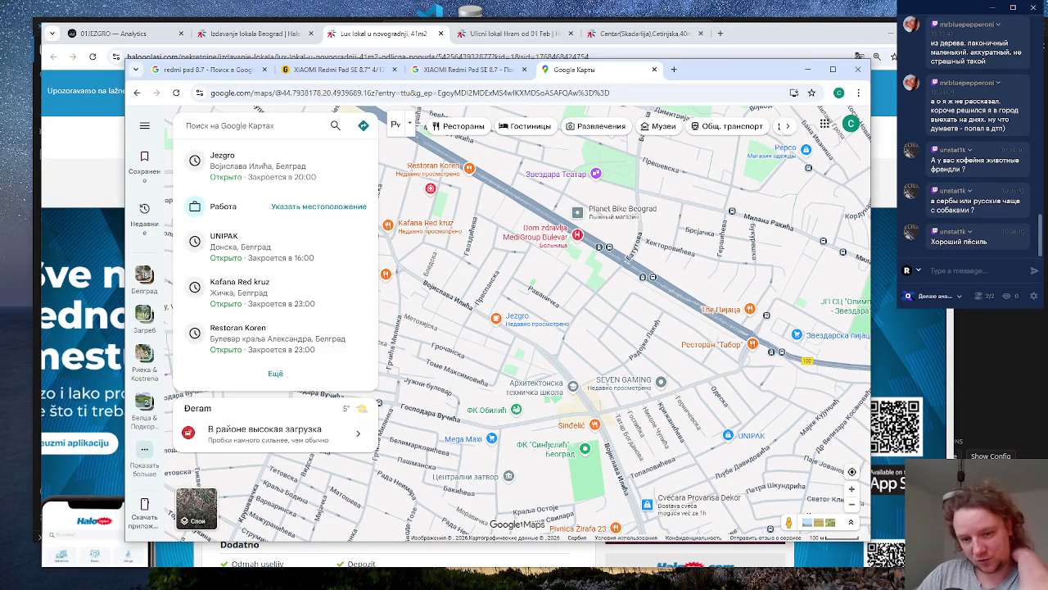
Bring the Coffee app showing its 2026-01-15 chladan_late sale in front of Google Maps.
key("alt+Tab")
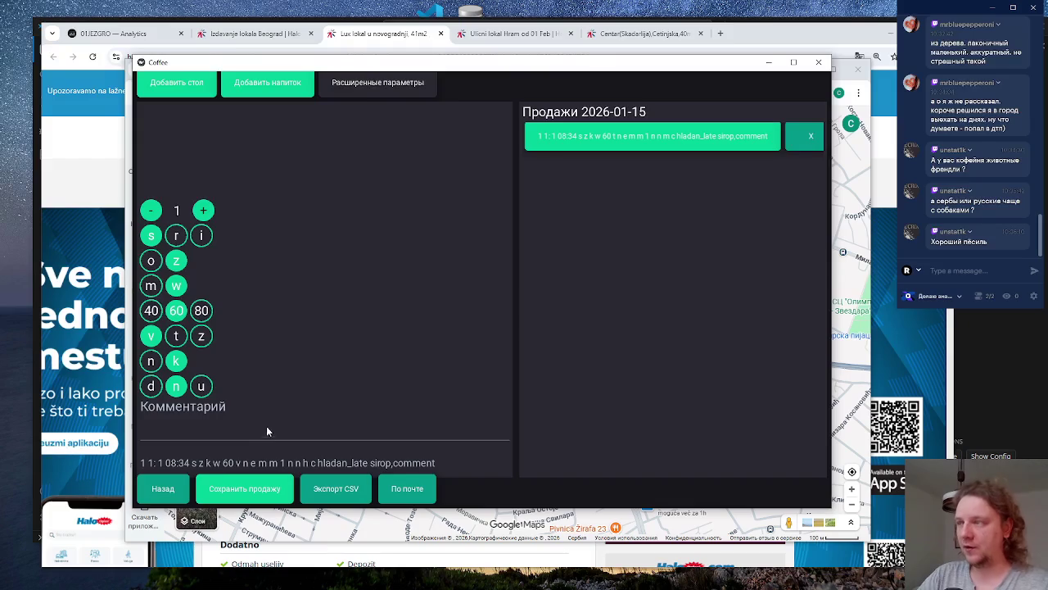
Open the sale's extended parameters and change the companion code through d, c and k to n.
left_click(363, 89)
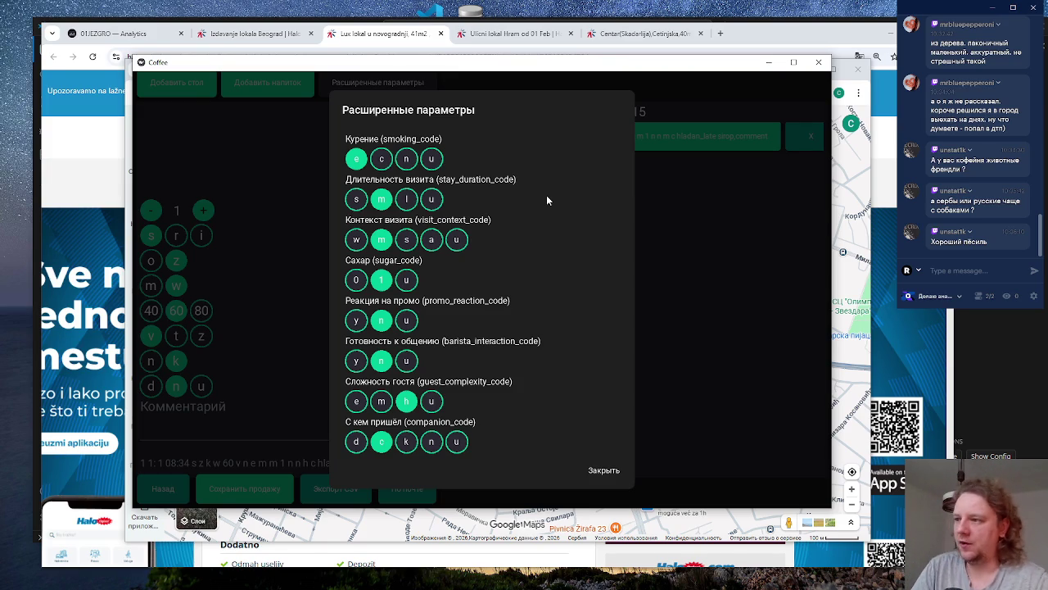
left_click(357, 443)
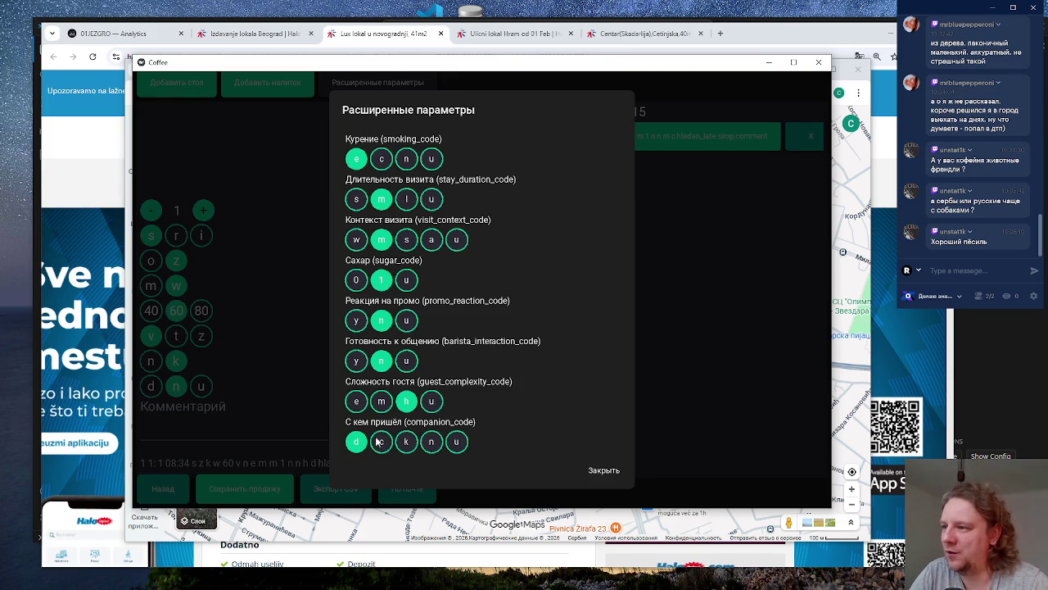
left_click(388, 445)
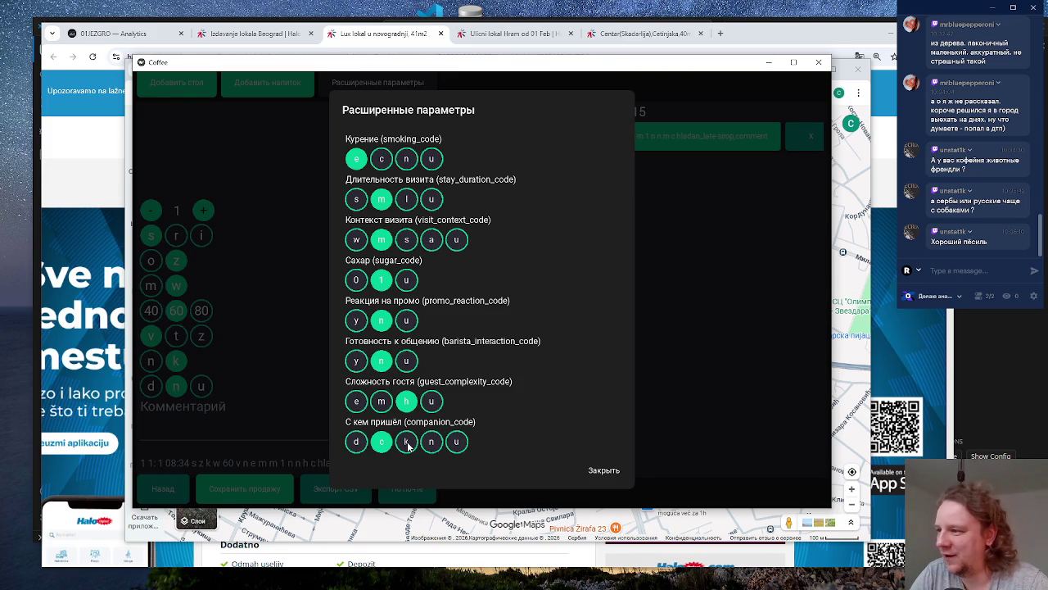
left_click(412, 446)
left_click(432, 445)
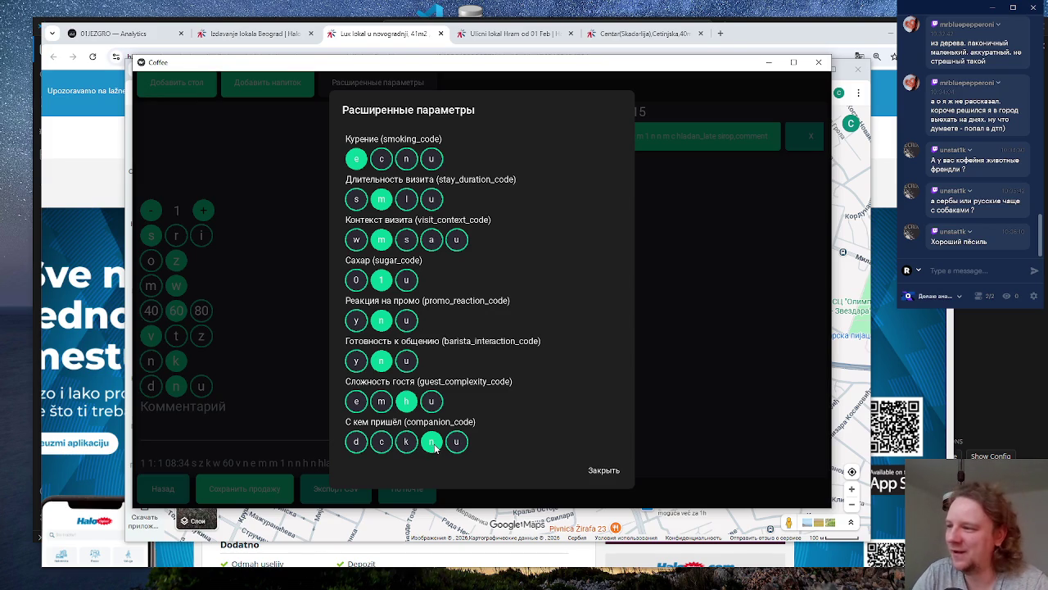
Close and recheck the extended parameters, then minimize Coffee to reveal the 41 m² Lux lokal listing.
left_click(605, 472)
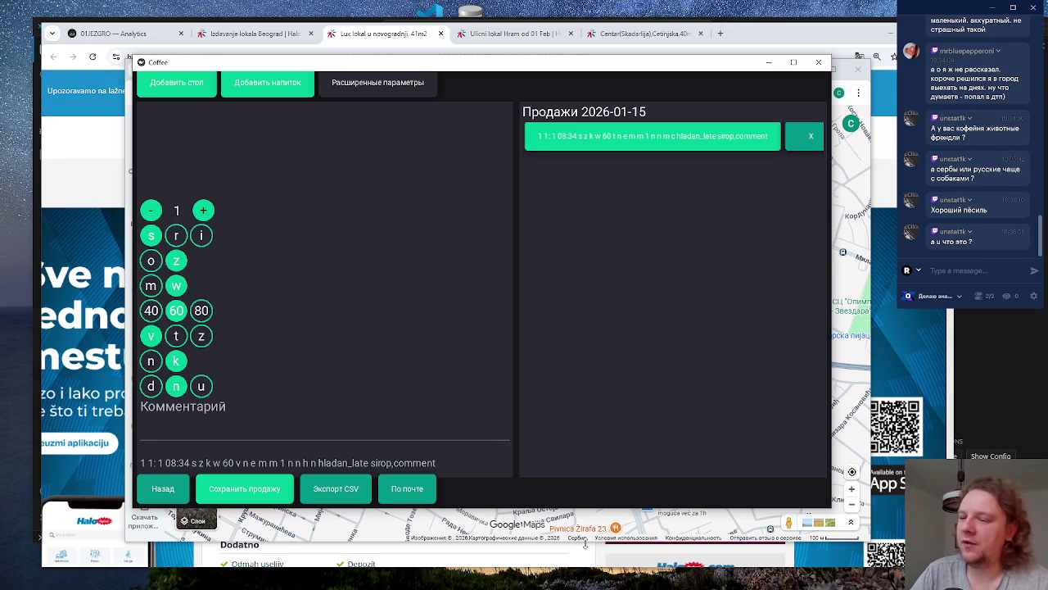
left_click(382, 82)
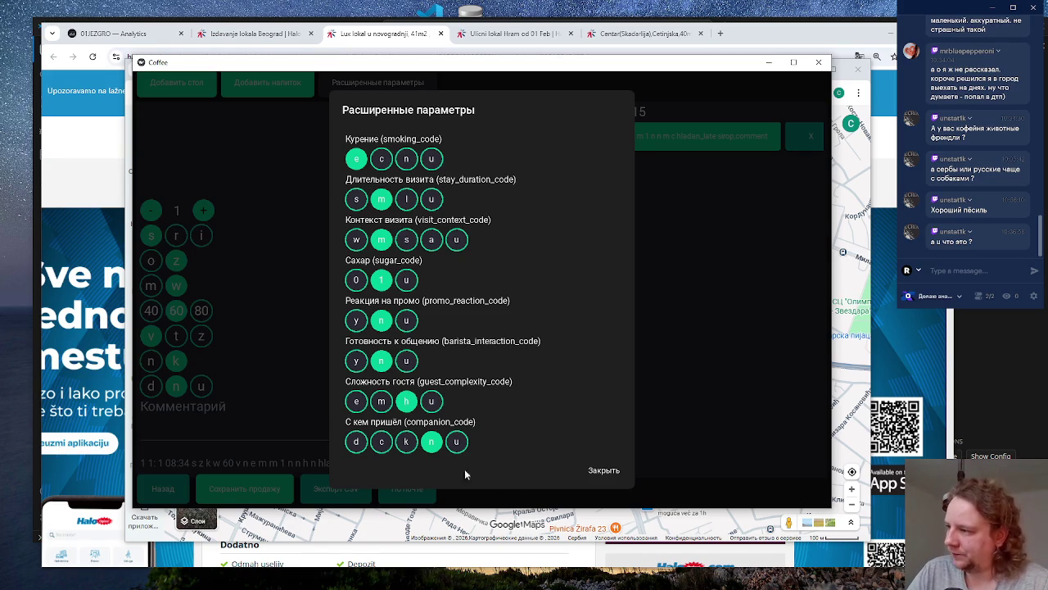
left_click(604, 472)
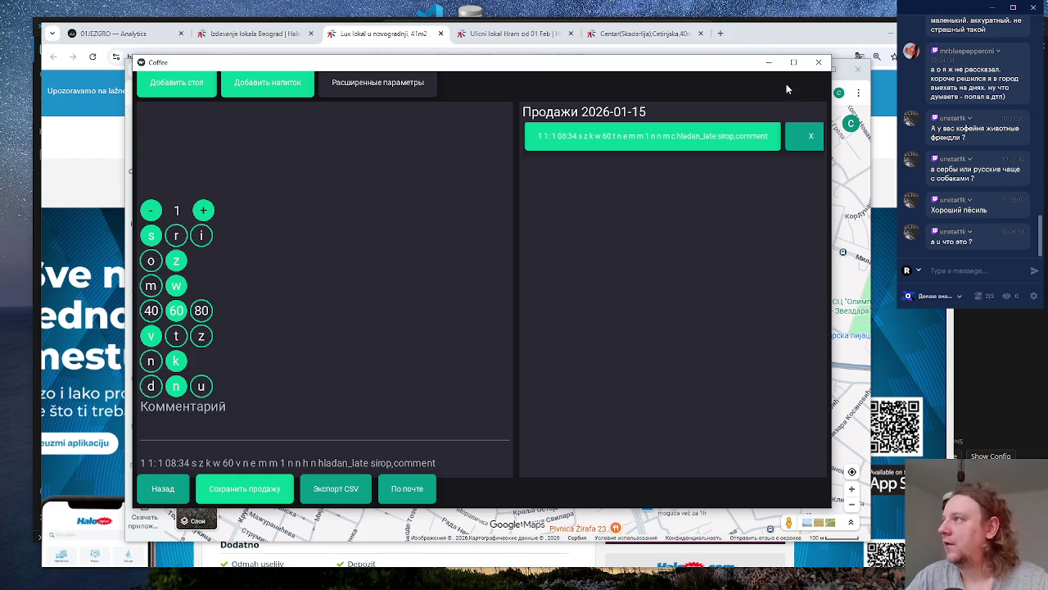
left_click(787, 33)
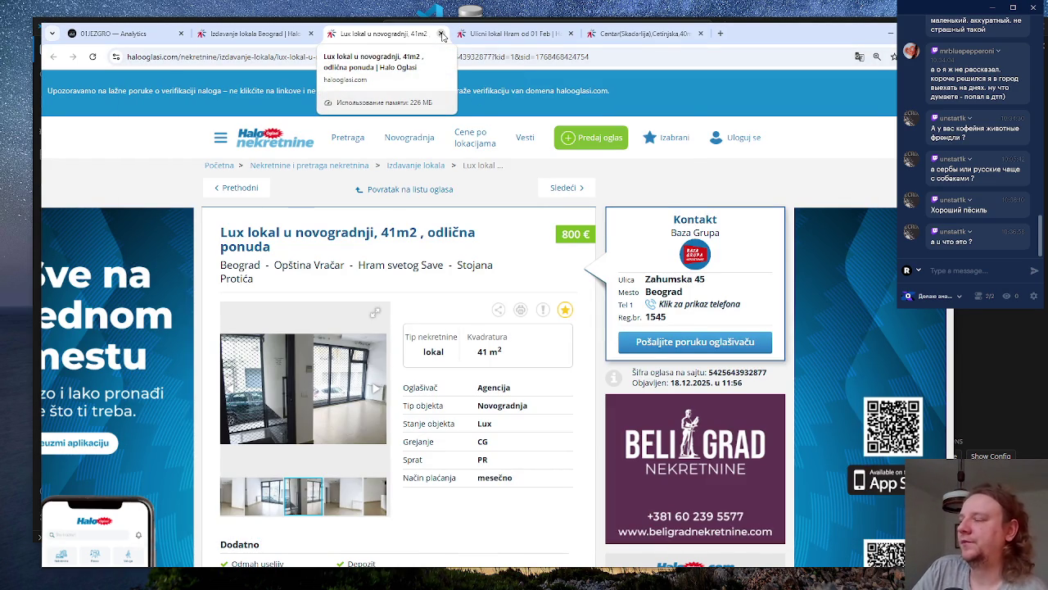
Close the Lux lokal listing tab to return to the rental map.
left_click(441, 35)
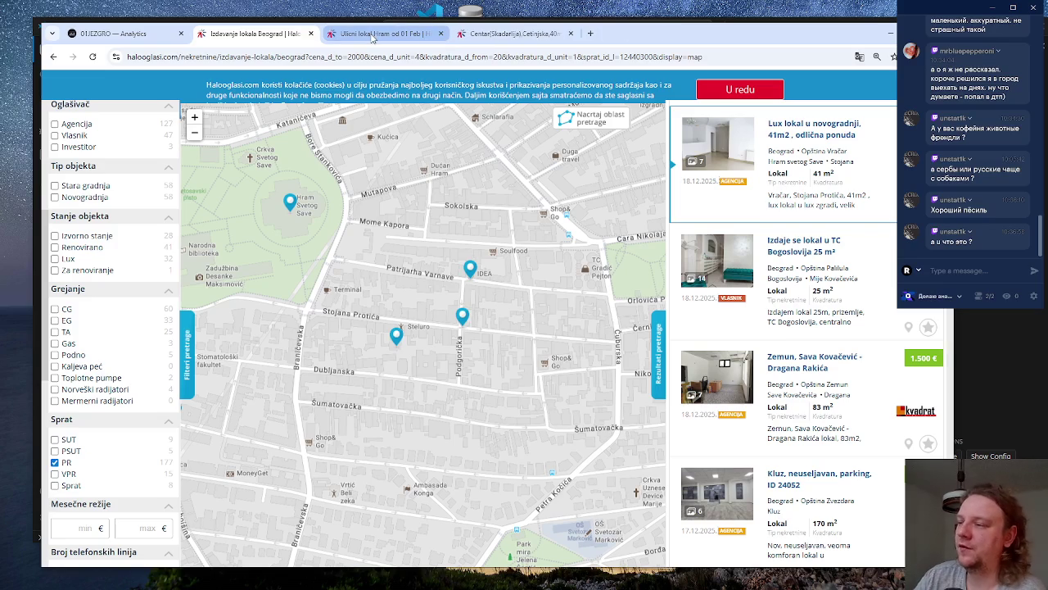
scroll(495, 400, "down", 1)
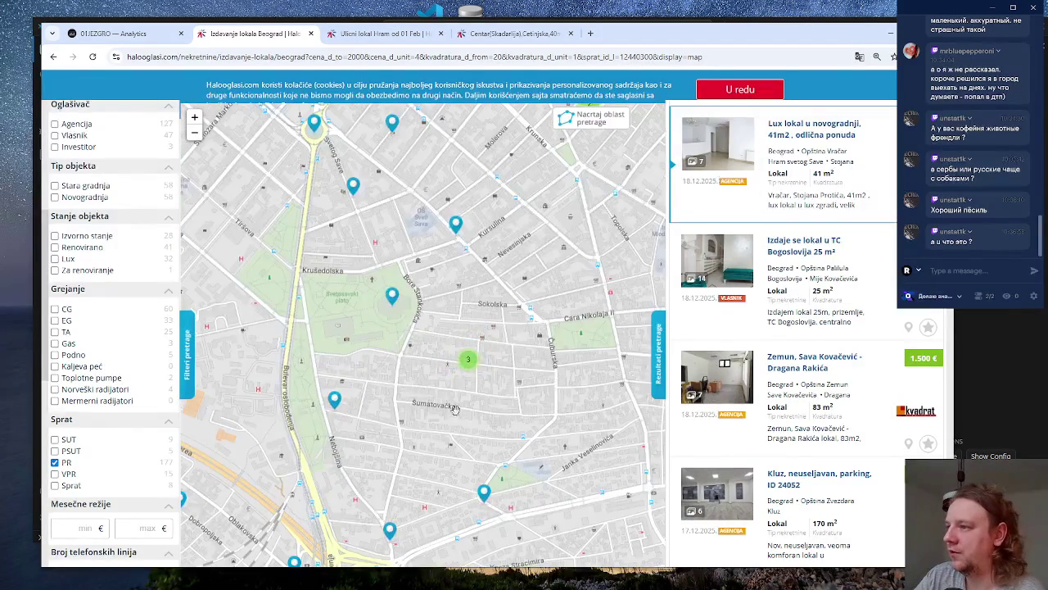
scroll(475, 368, "up", 1)
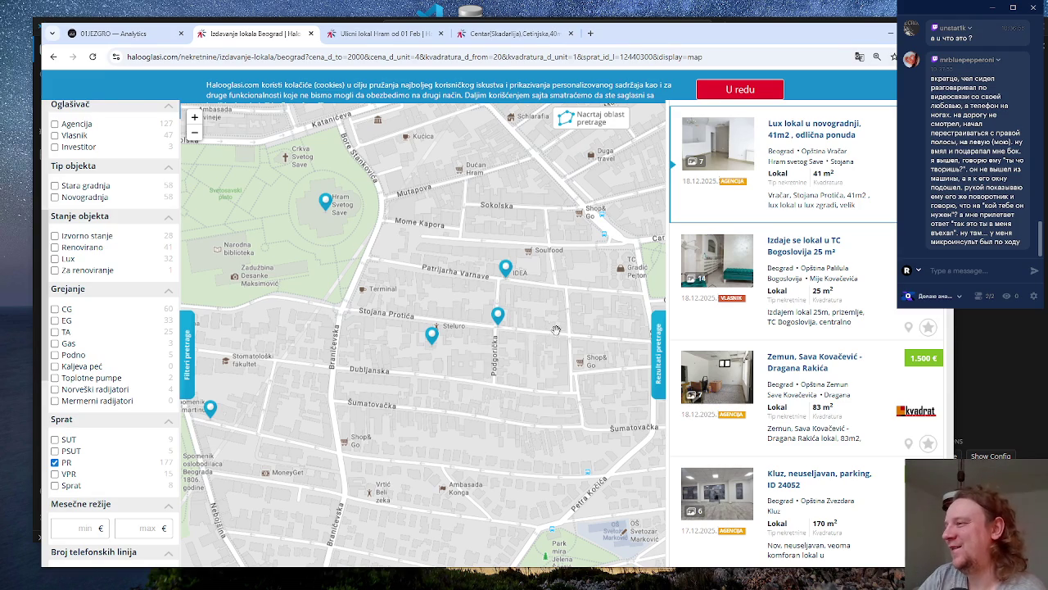
Pan the map, zoom into the '3' cluster and move toward Park mira Jelena Šantić.
left_click_drag(552, 334, 531, 359)
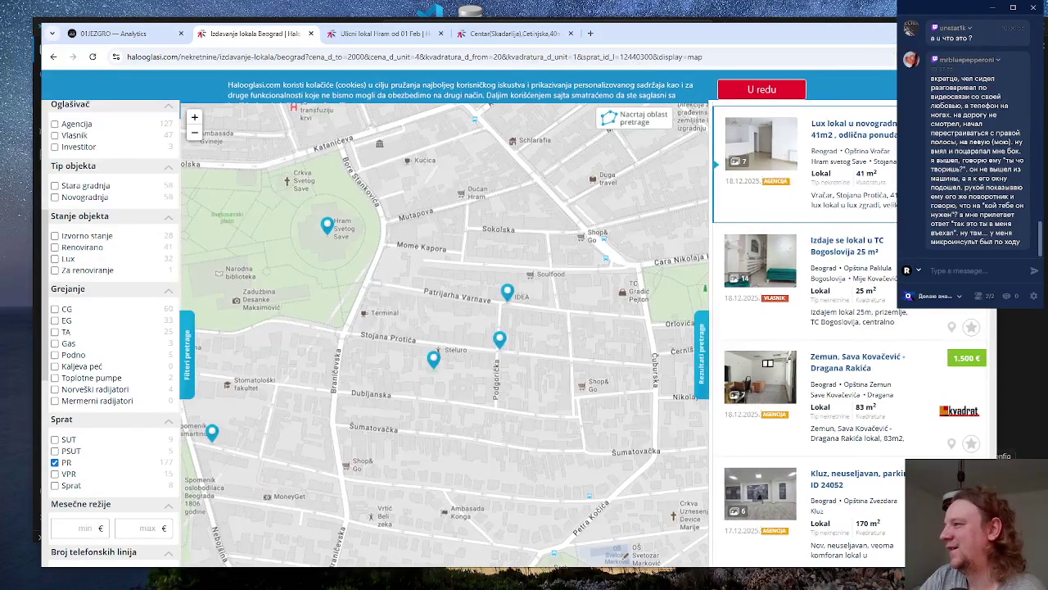
left_click_drag(534, 414, 462, 407)
scroll(479, 396, "down", 2)
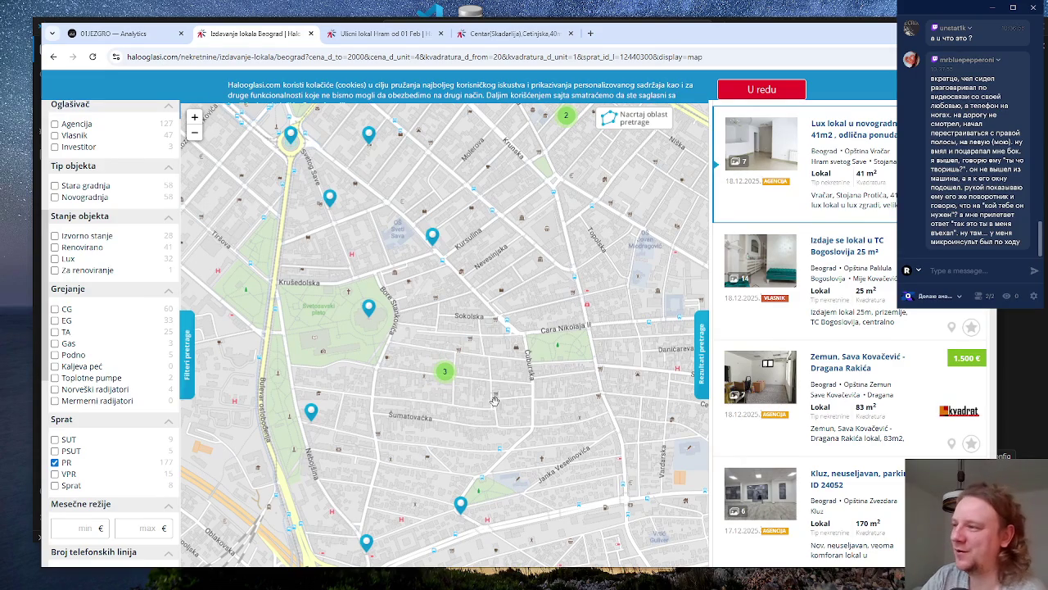
scroll(445, 375, "up", 2)
left_click(444, 375)
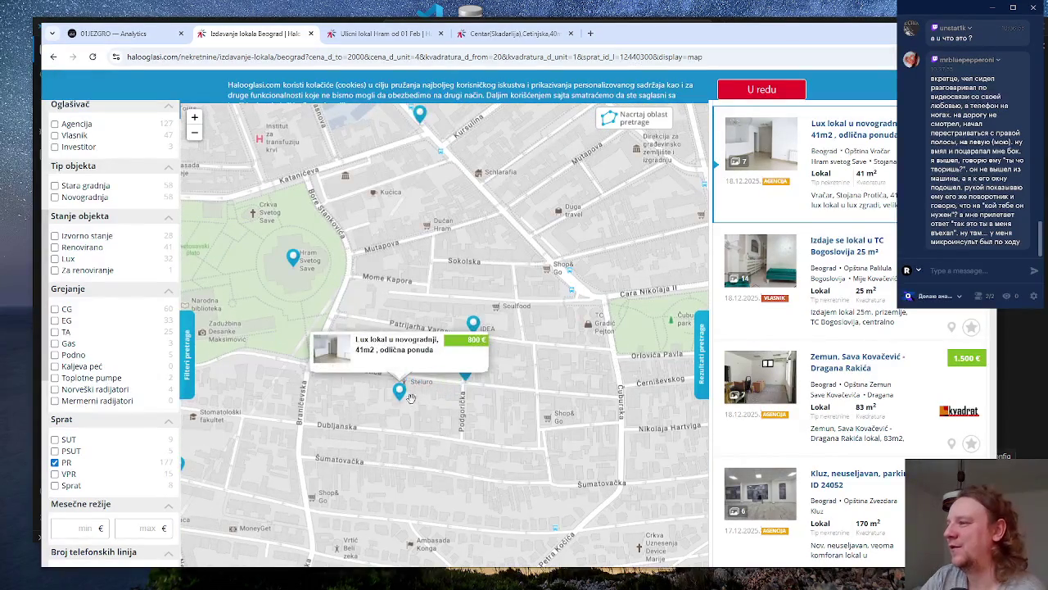
scroll(387, 465, "up", 2)
left_click_drag(387, 465, 482, 357)
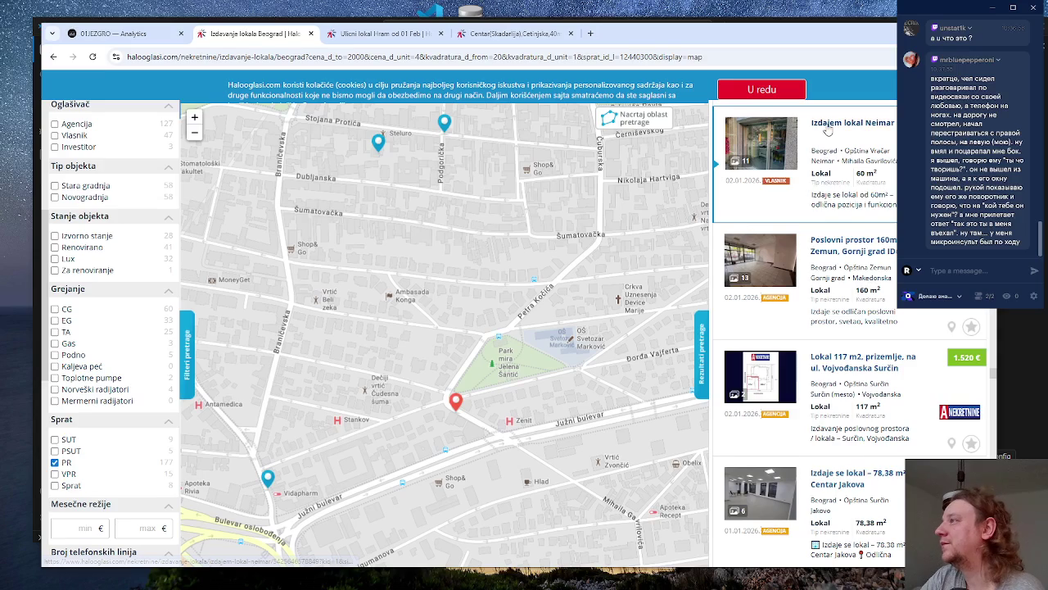
Open Izdajem lokal Neimar in a new tab and browse its photos up to the seventh.
right_click(823, 127)
left_click(839, 141)
left_click(401, 31)
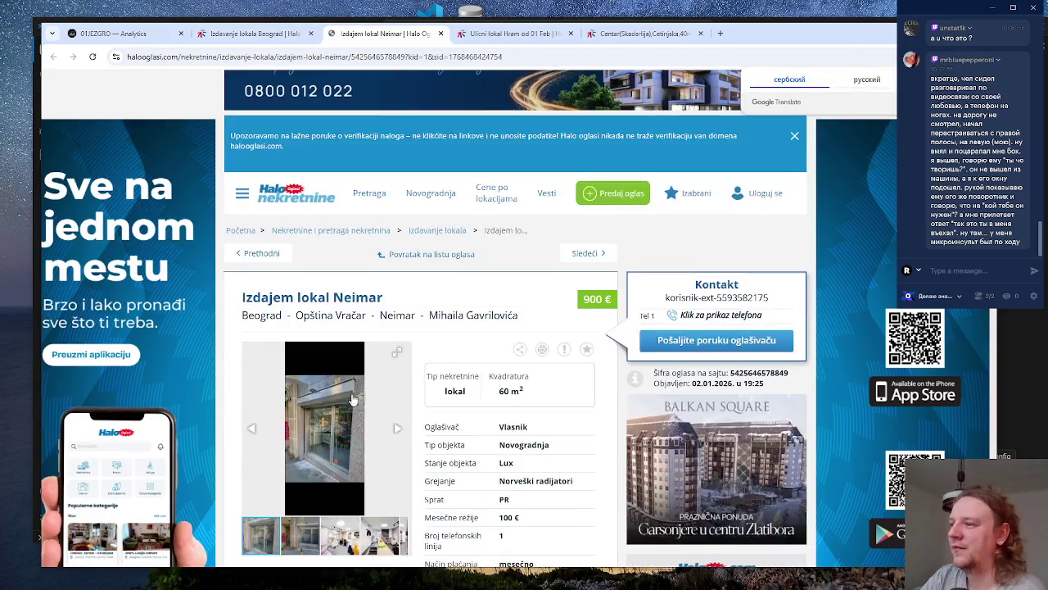
left_click(352, 399)
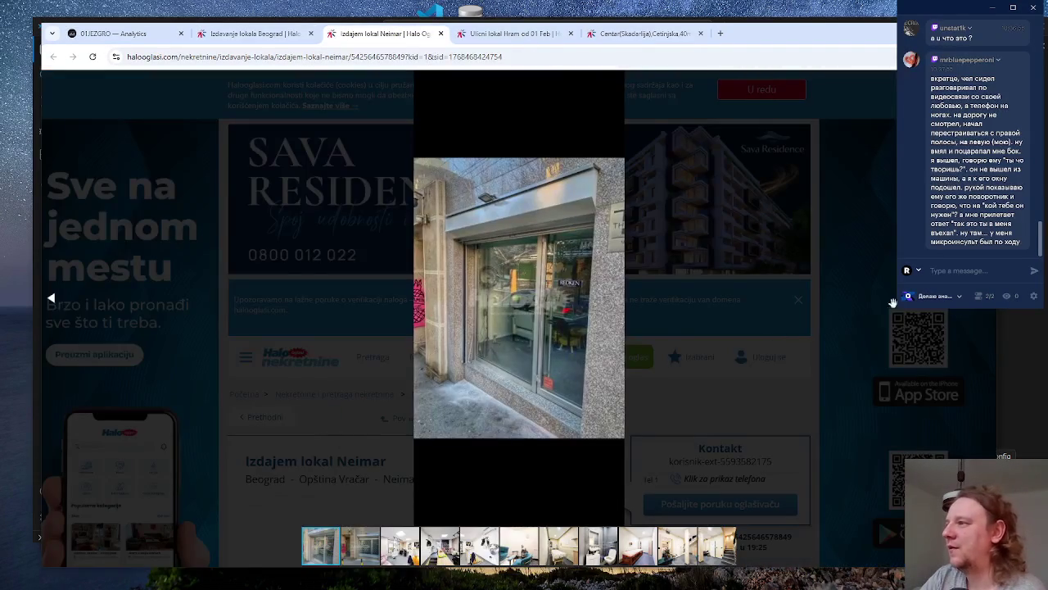
key("Right")
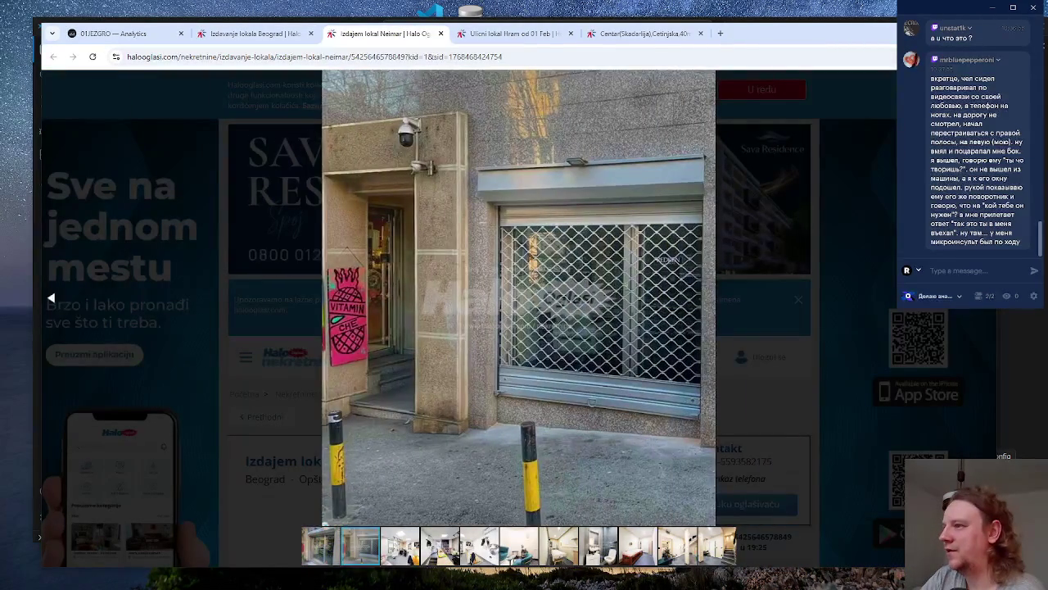
key("Right")
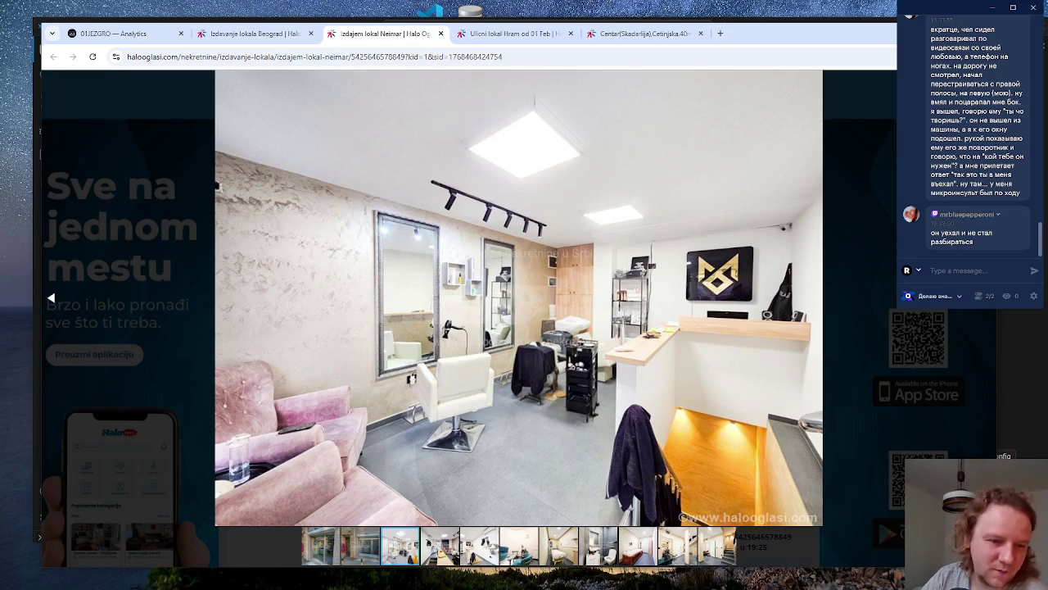
key("Right")
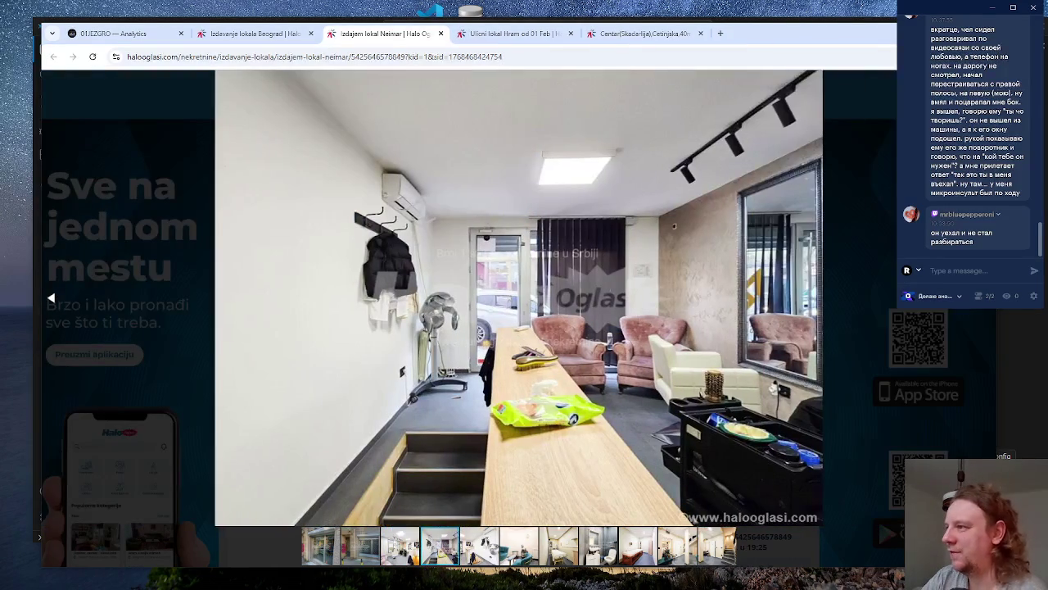
key("Right")
key("Right")
key("Right")
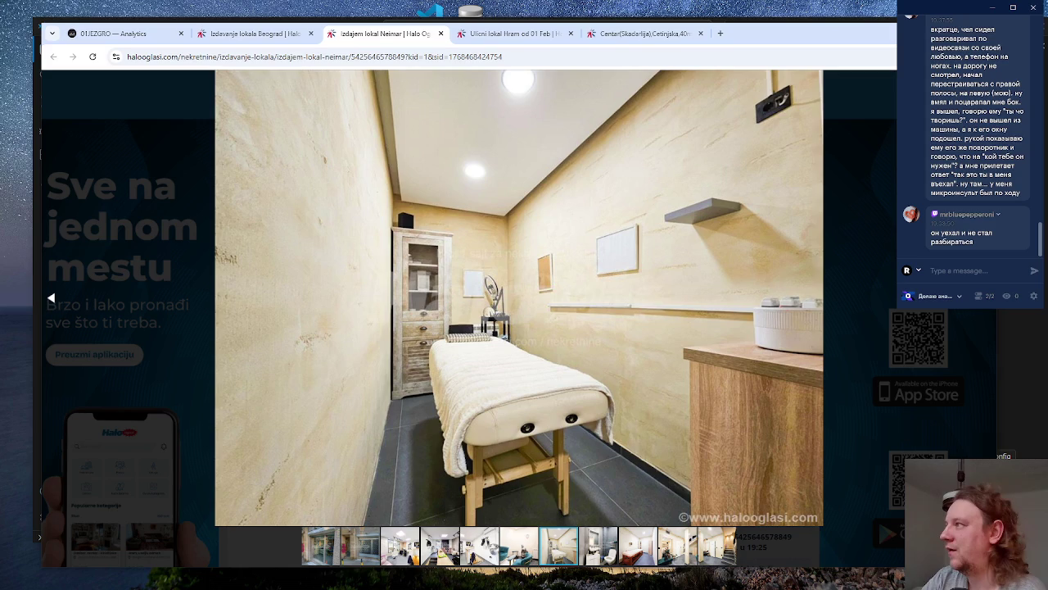
key("Escape")
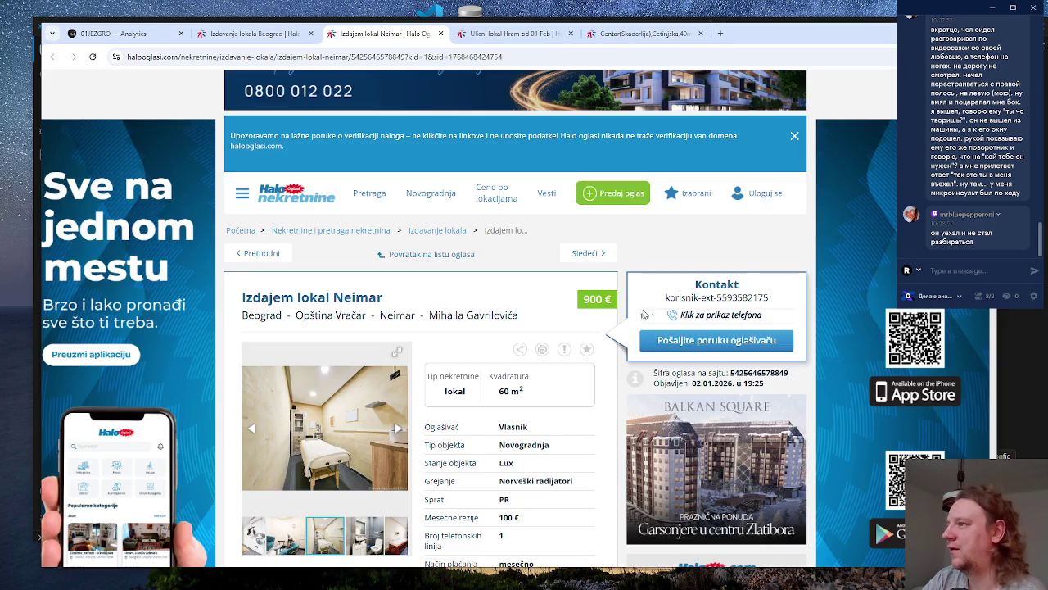
Add Izdajem lokal Neimar to favourites, dismiss the notice, and go back to the map tab.
left_click(586, 349)
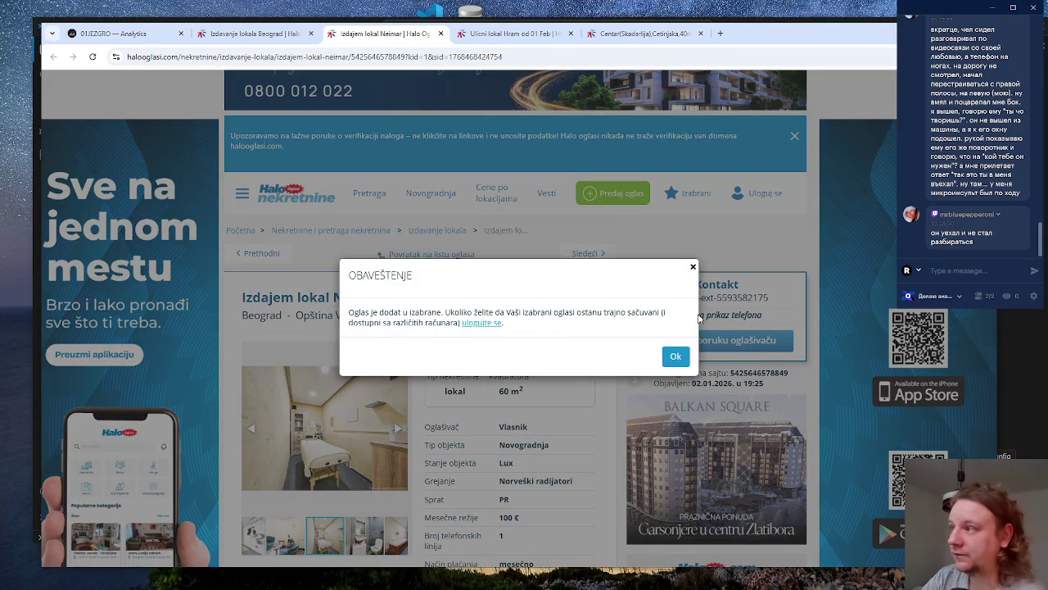
key("Return")
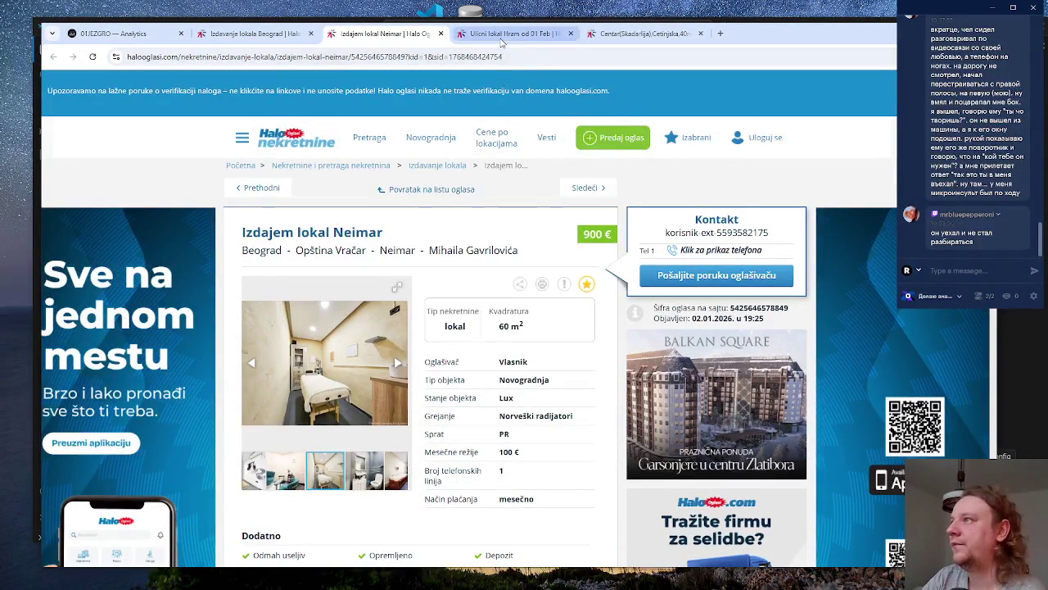
left_click(508, 34)
left_click(366, 37)
left_click(254, 33)
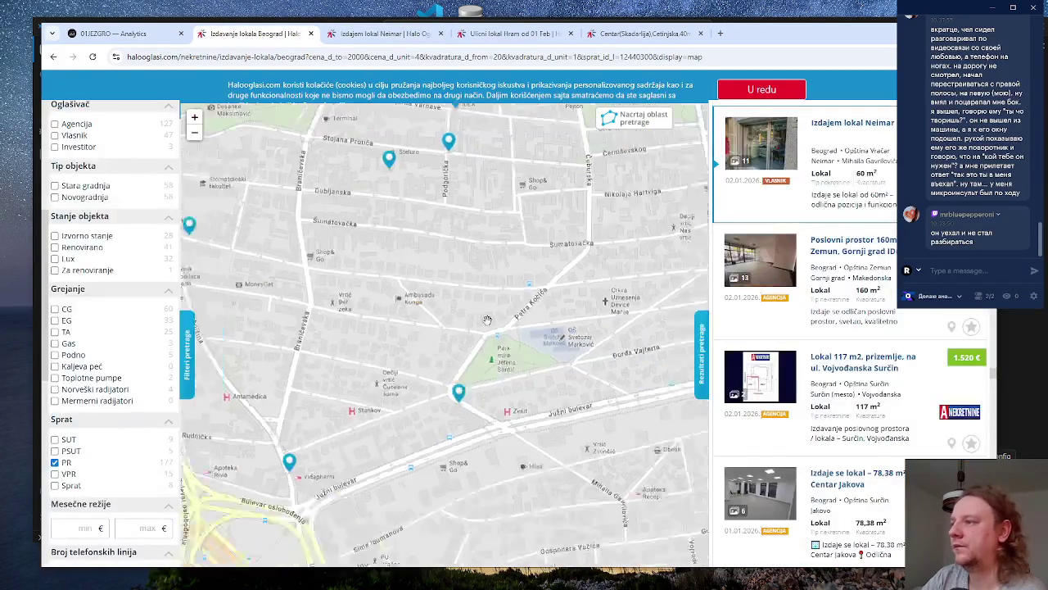
Pan the map, close the pin preview, and open Lokal 90m2 na Lionu in a background tab.
mouse_move(557, 458)
left_mouse_down()
mouse_move(523, 428)
mouse_move(498, 375)
mouse_move(373, 492)
left_mouse_up()
left_click_drag(622, 229, 495, 341)
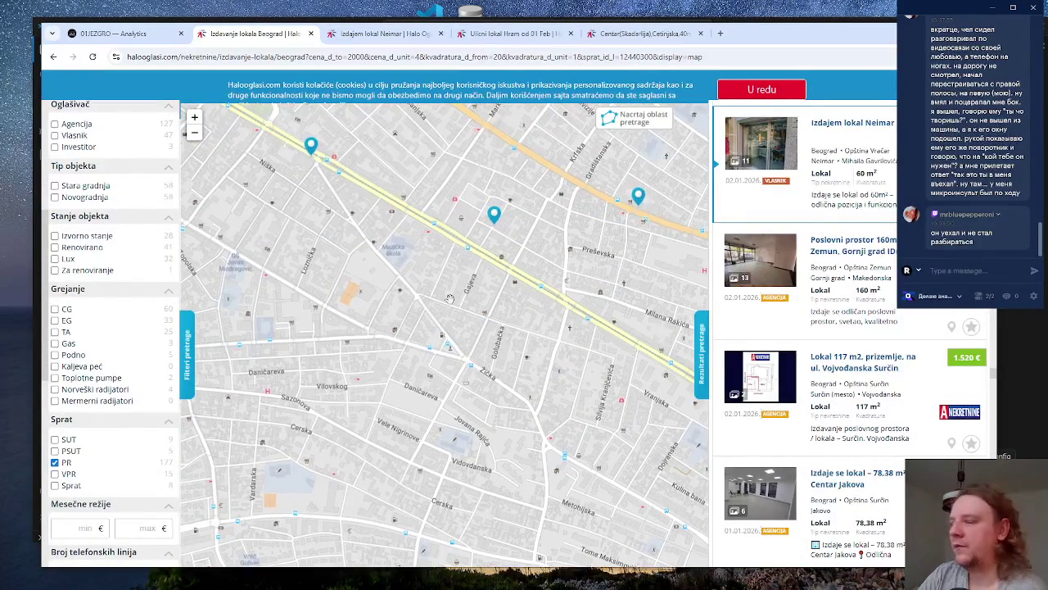
scroll(442, 345, "down", 2)
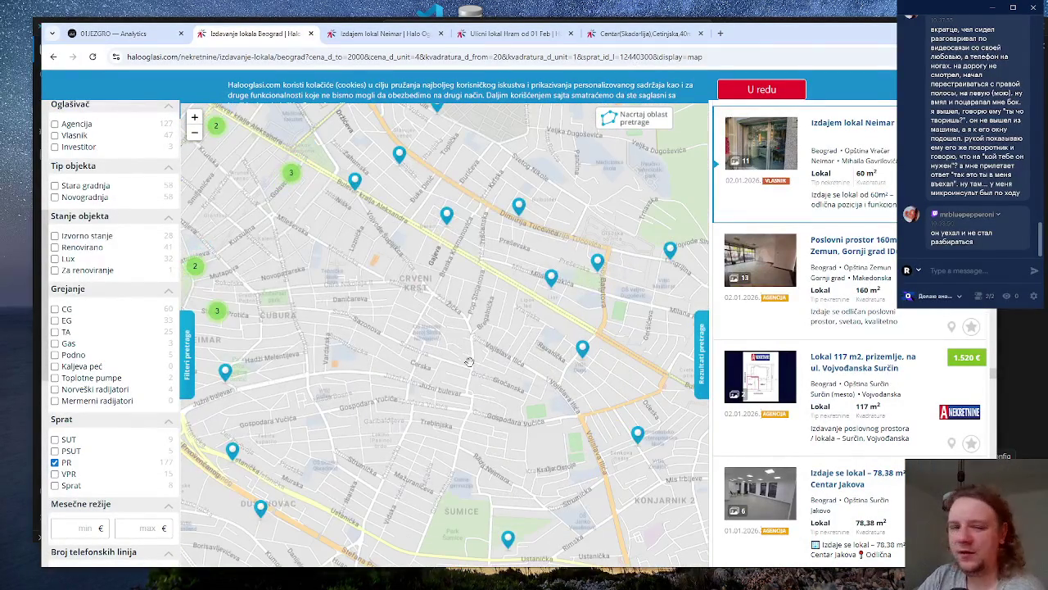
scroll(459, 376, "up", 2)
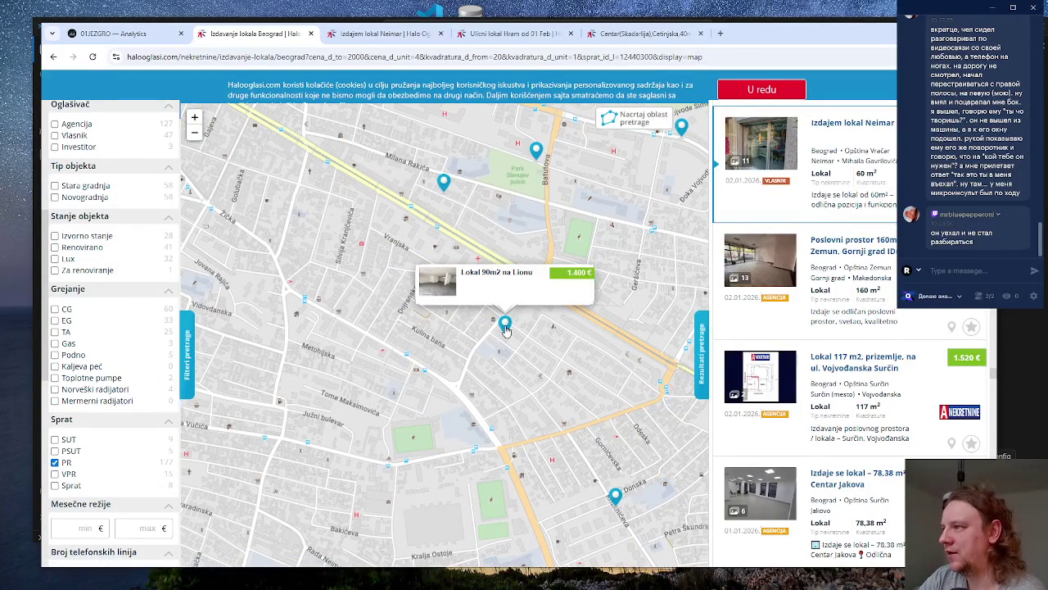
left_click(505, 328)
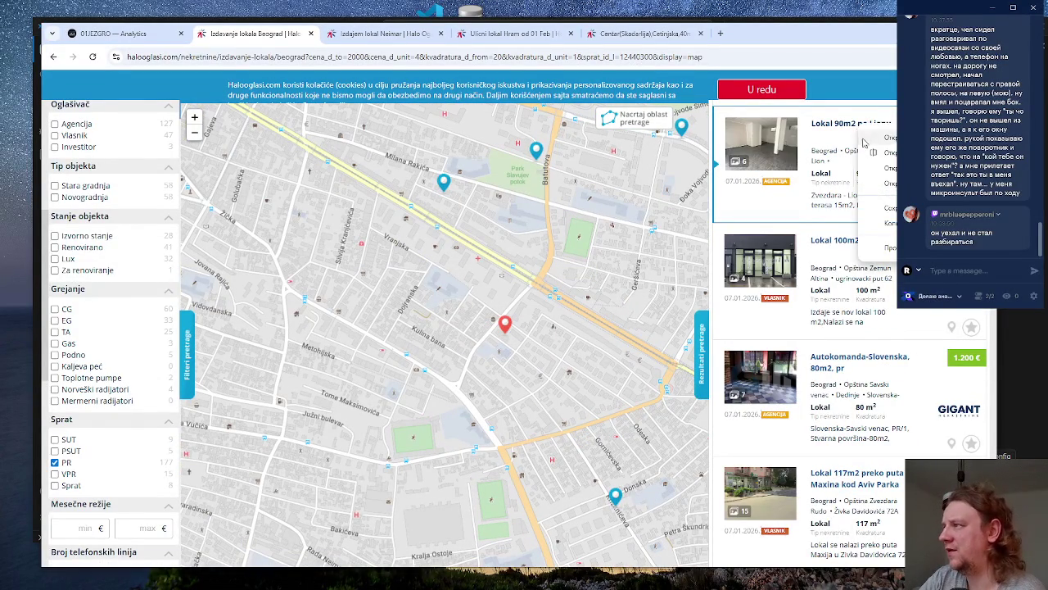
middle_click(864, 143)
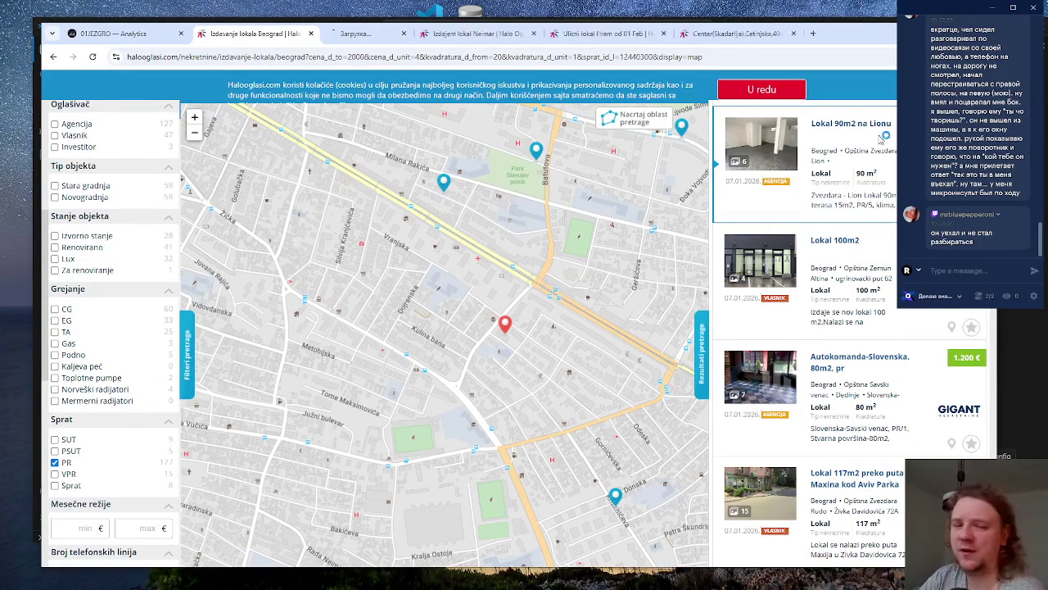
Browse the Lokal 90m2 na Lionu photos, including the staircase, then close the gallery.
left_click(385, 34)
scroll(340, 418, "down", 2)
left_click(339, 418)
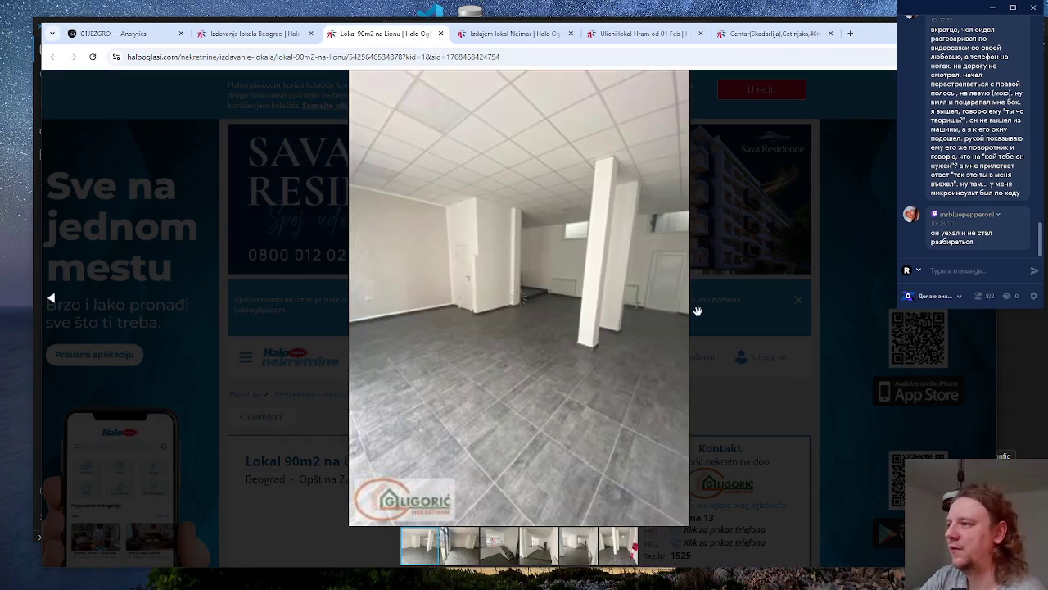
left_click(696, 306)
key("Right")
key("Right")
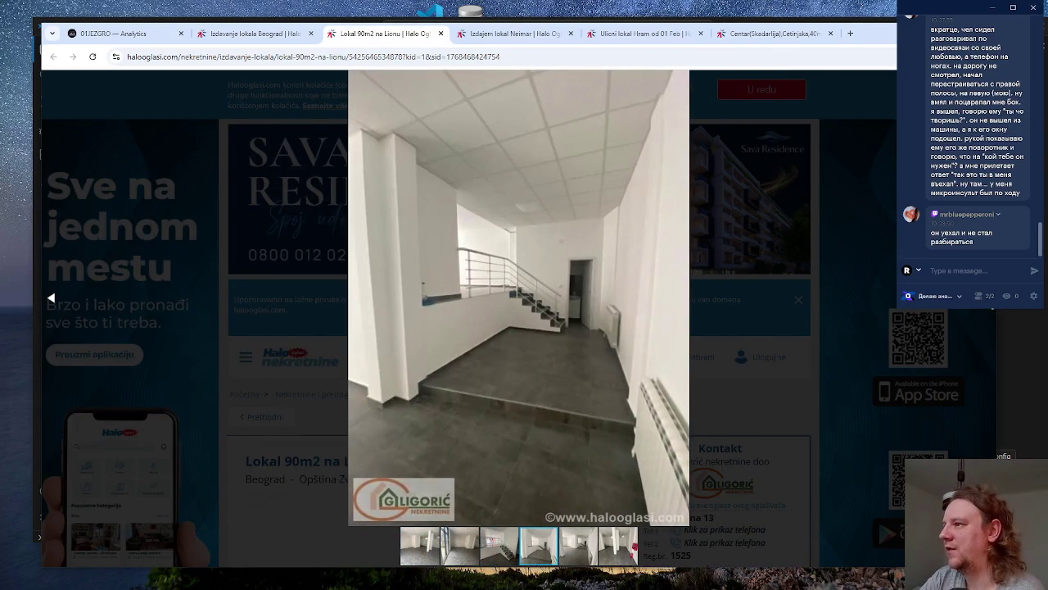
key("Right")
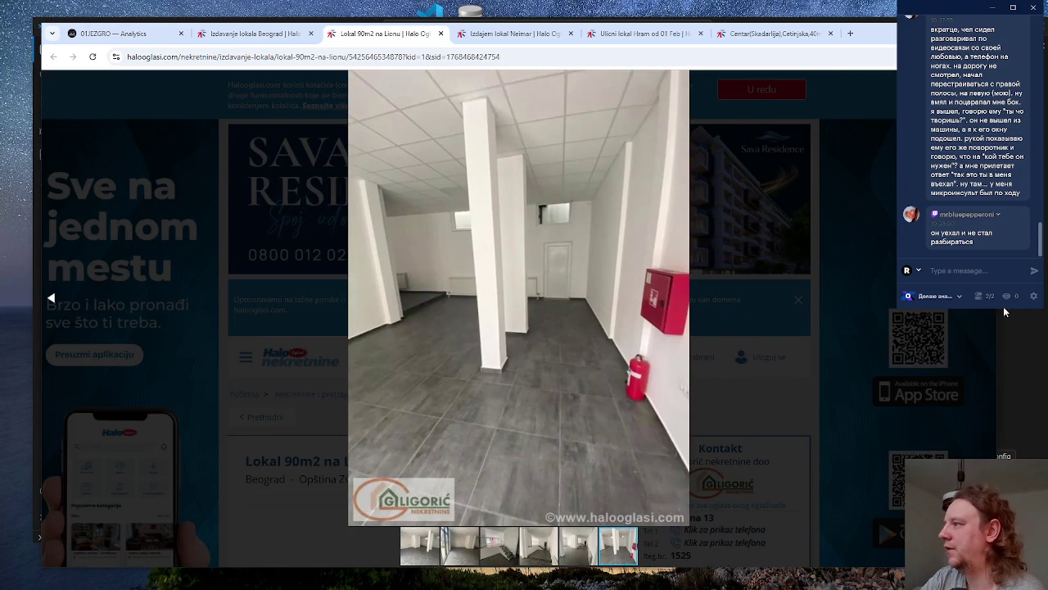
key("Right")
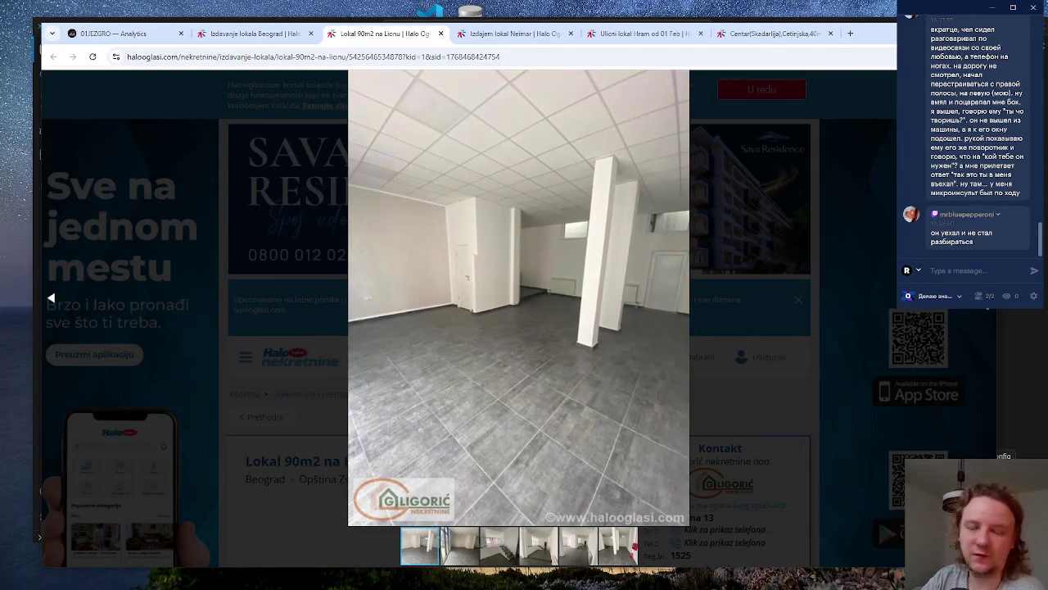
key("Escape")
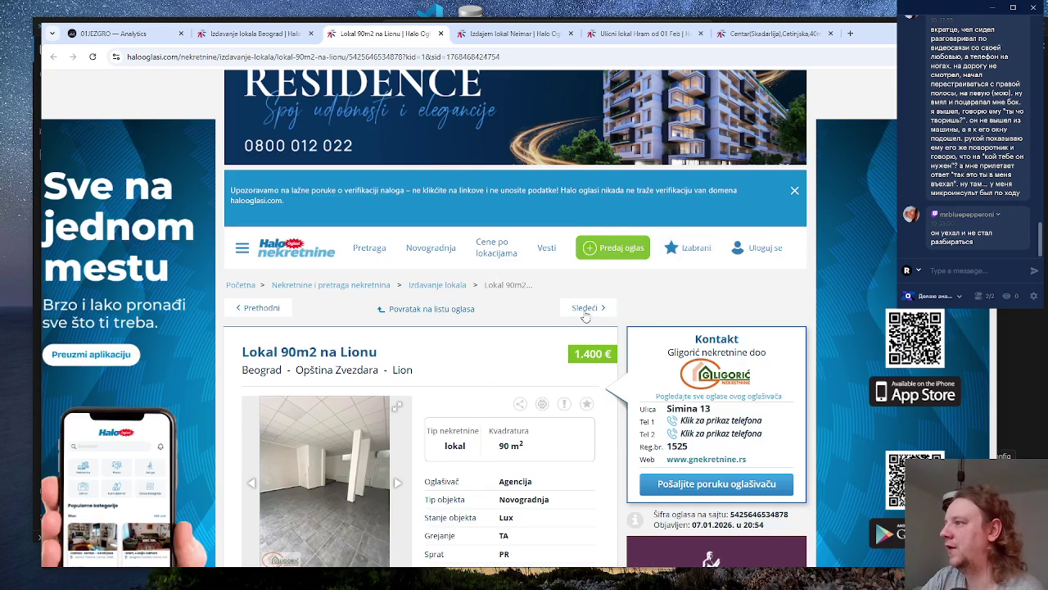
Save Lokal 90m2 na Lionu to favourites, dismiss the notice, and return to the map search.
left_click(585, 402)
left_click(674, 357)
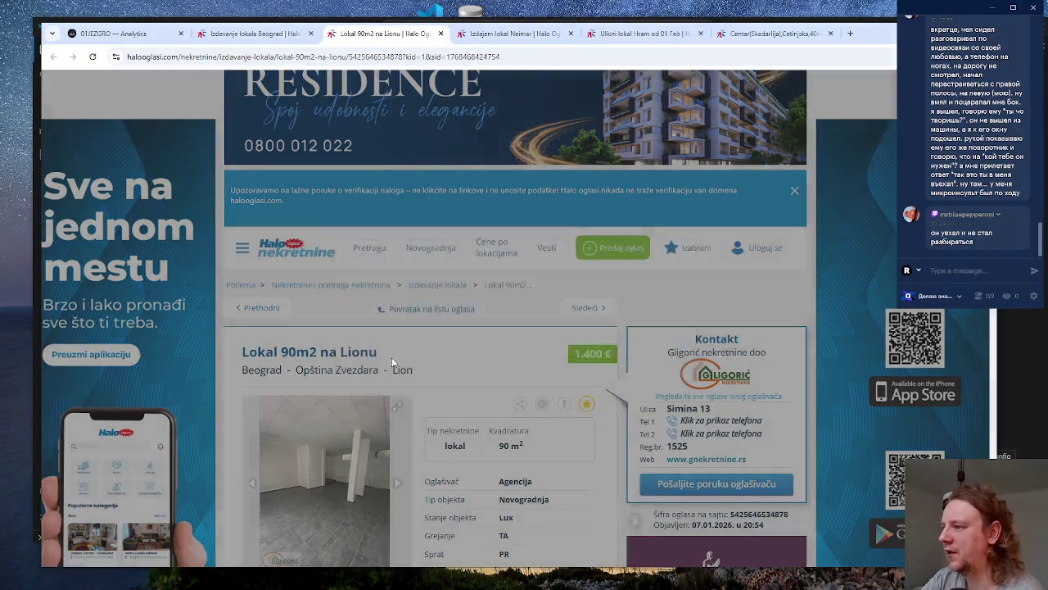
scroll(305, 321, "down", 3)
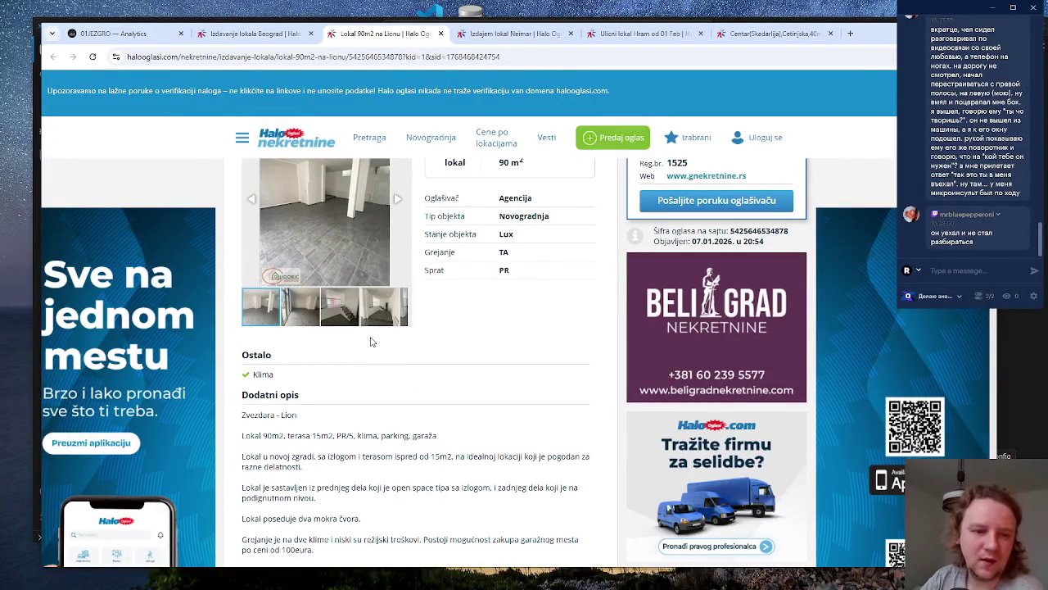
left_click(237, 39)
Pan around the Lokal 90m2 na Lionu pin and preview the Pošta 11163 post office.
scroll(523, 326, "up", 3)
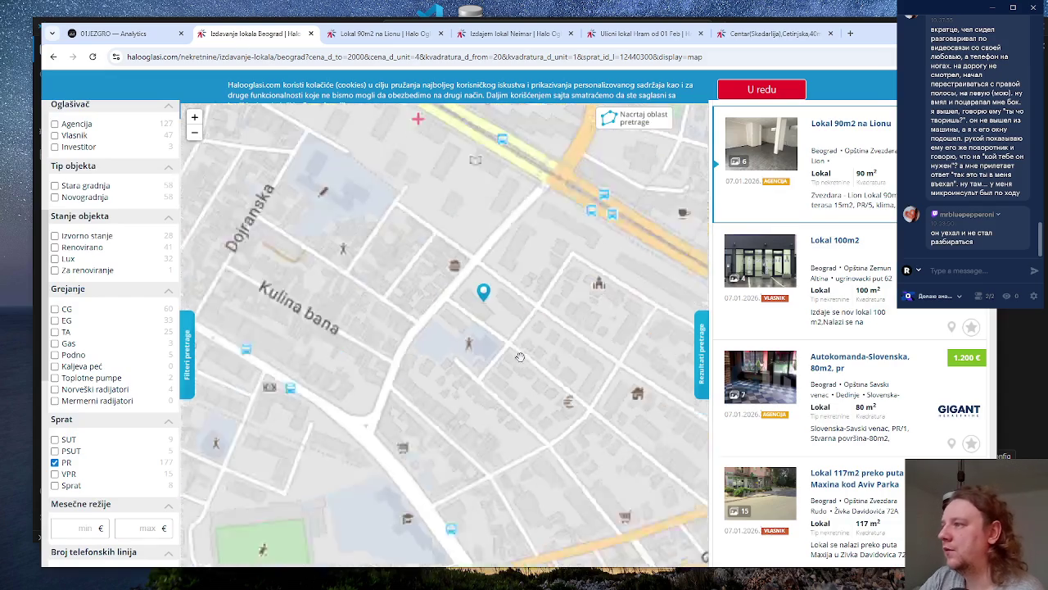
scroll(471, 346, "up", 2)
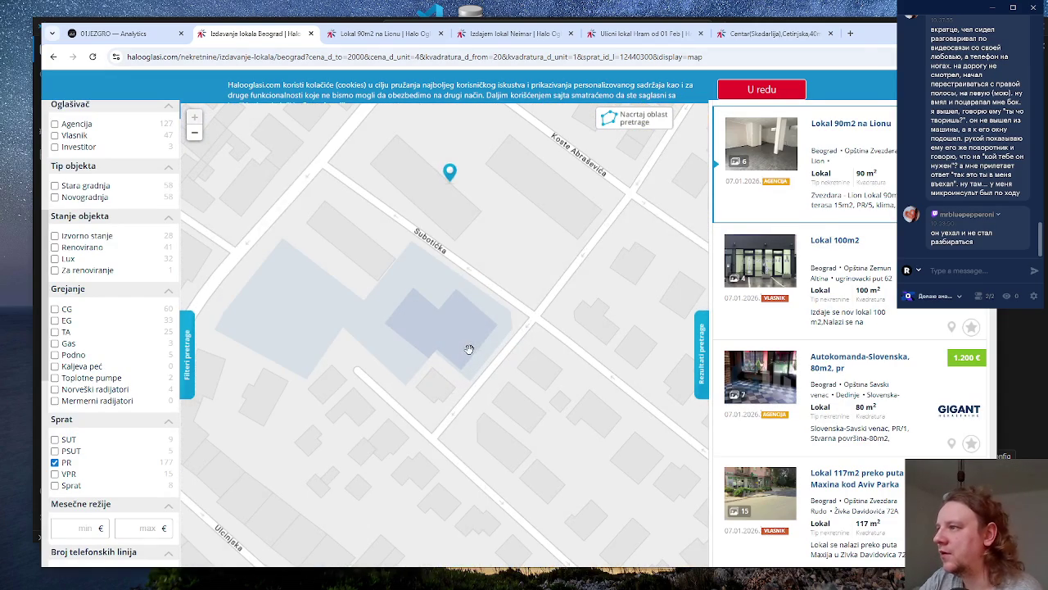
left_click_drag(383, 248, 472, 431)
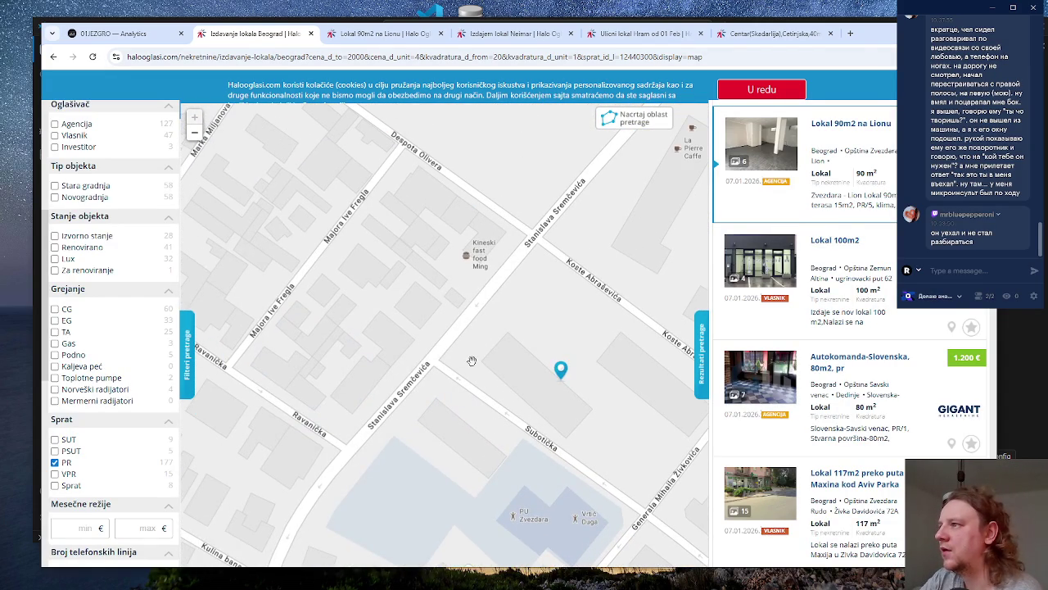
scroll(569, 349, "down", 1)
left_click(569, 350)
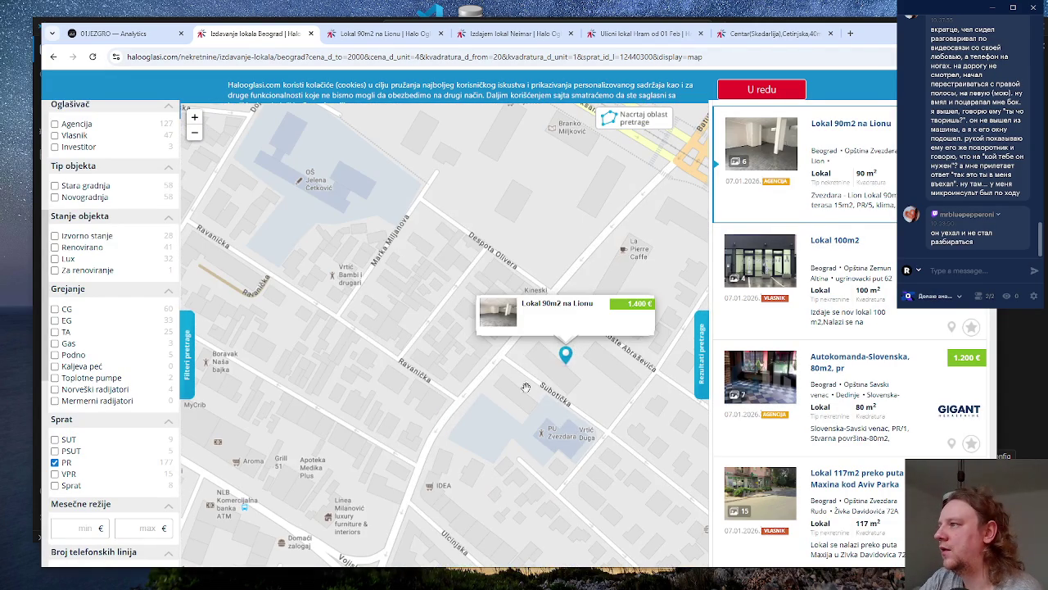
left_click_drag(634, 395, 477, 475)
scroll(477, 474, "down", 2)
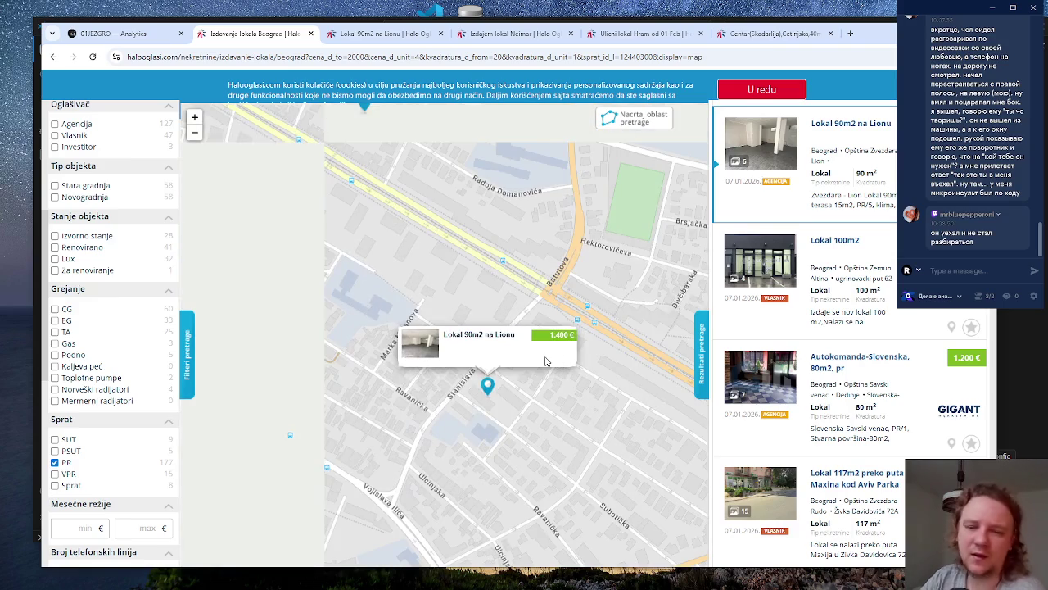
left_click_drag(430, 394, 540, 294)
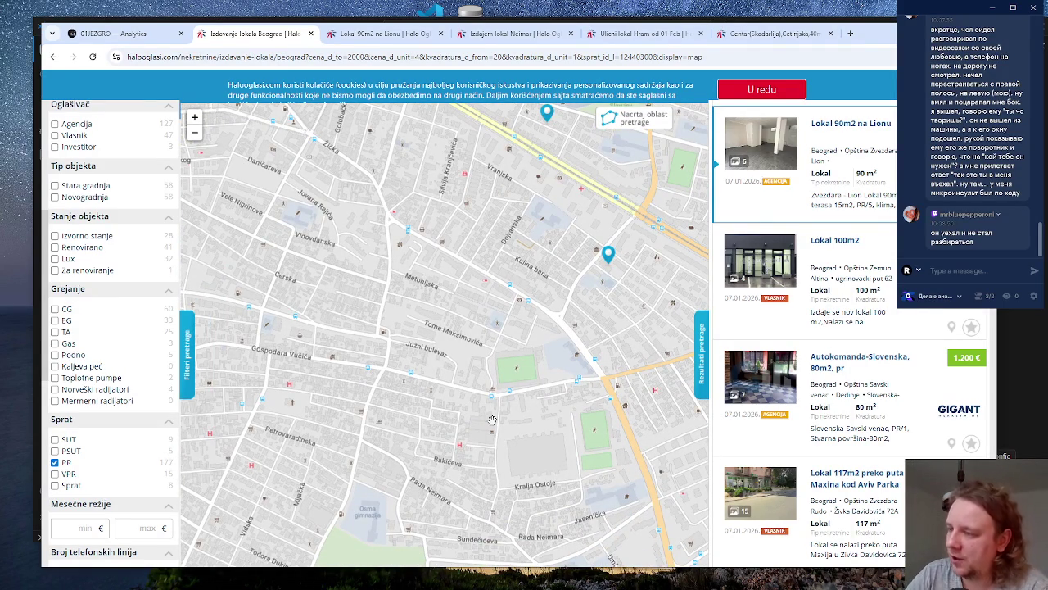
left_click(490, 420)
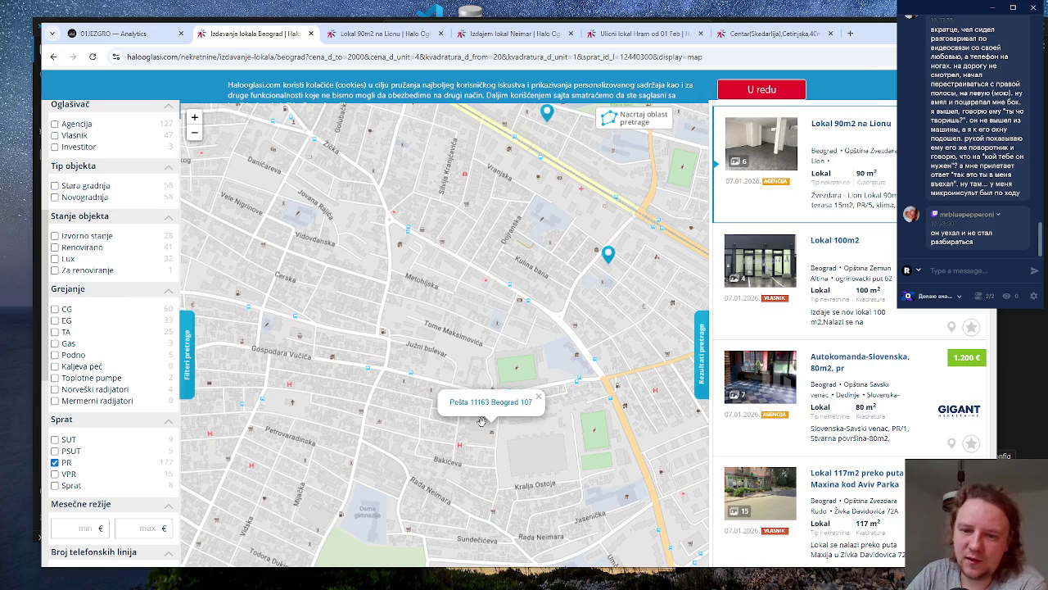
Preview Lokal Vukov spomenik and Lokal na Vračaru pins, then open Lokal na Vračaru in a new tab.
left_click_drag(481, 420, 407, 351)
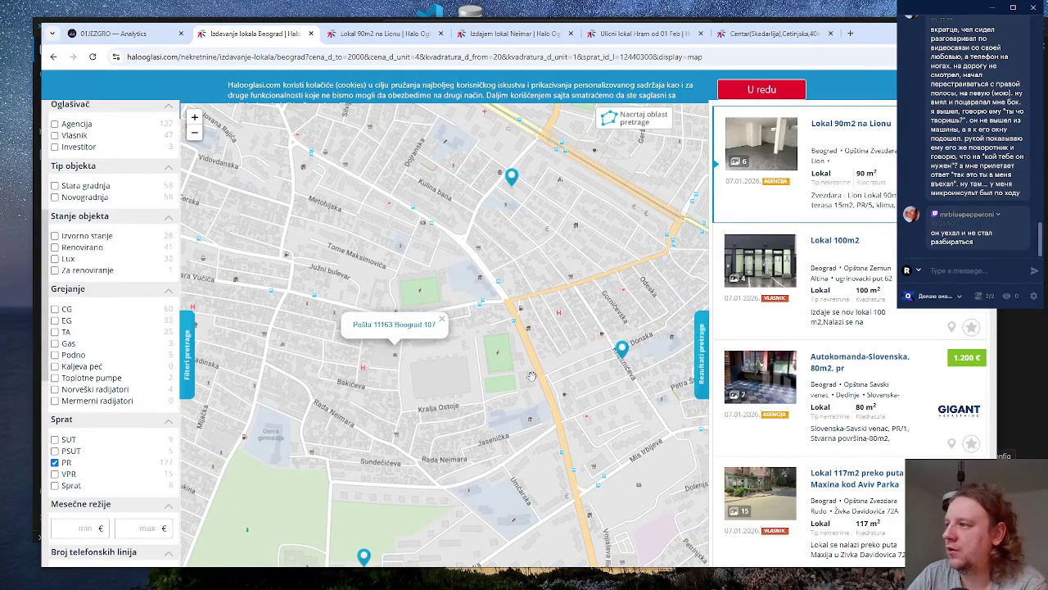
scroll(510, 380, "down", 1)
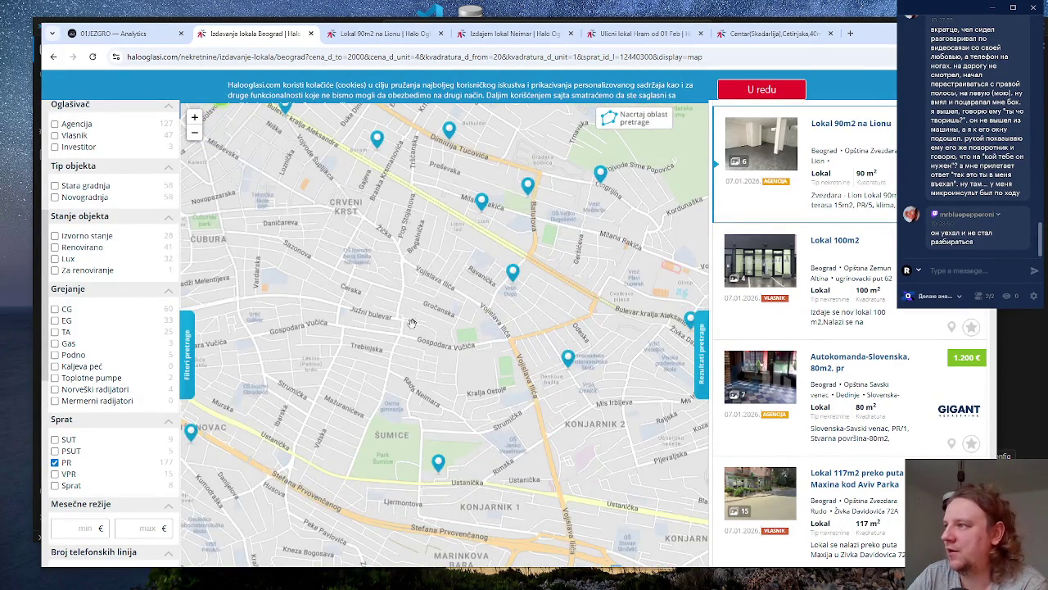
left_click_drag(412, 323, 417, 355)
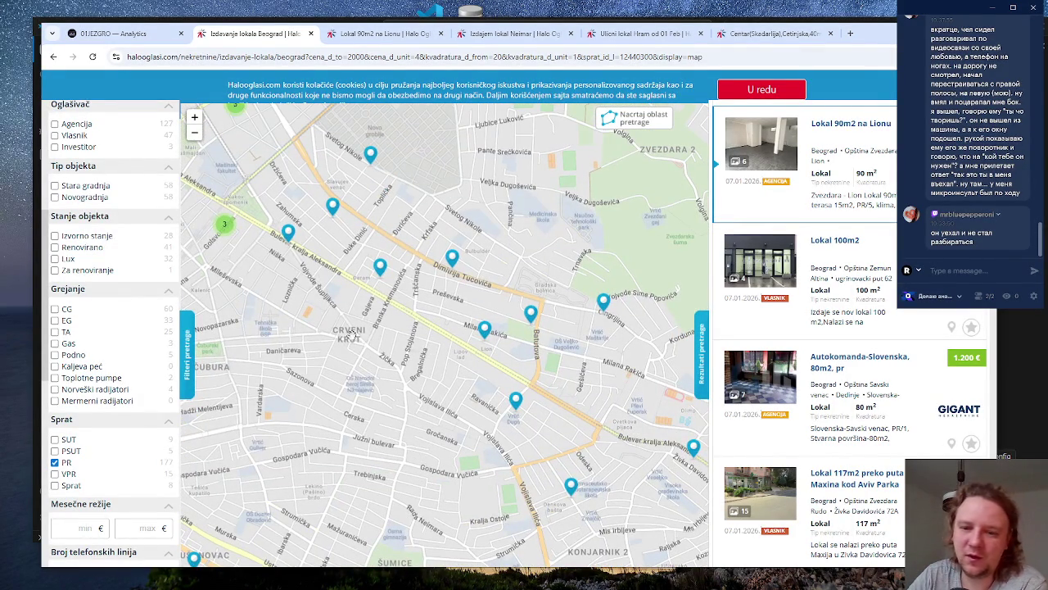
left_click_drag(351, 334, 381, 357)
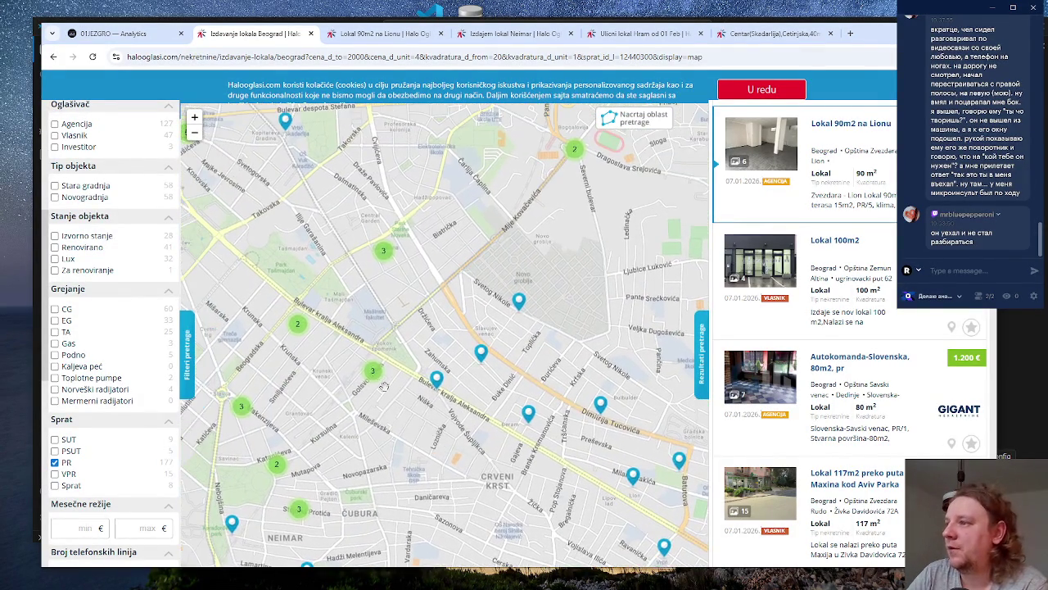
scroll(383, 385, "up", 1)
left_click(419, 308)
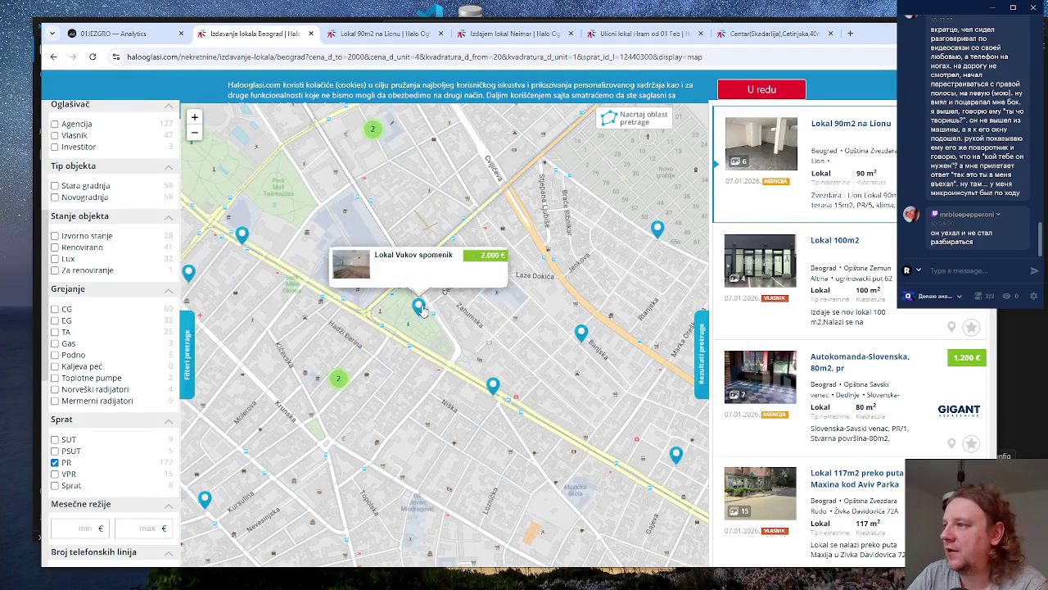
scroll(343, 363, "up", 1)
left_click(366, 375)
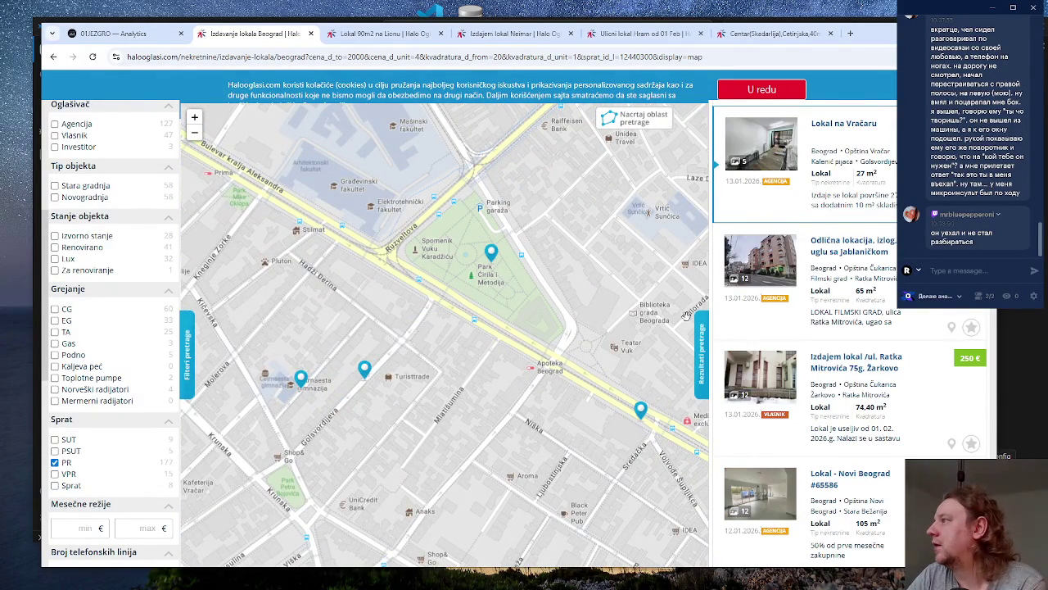
right_click(851, 135)
left_click(874, 135)
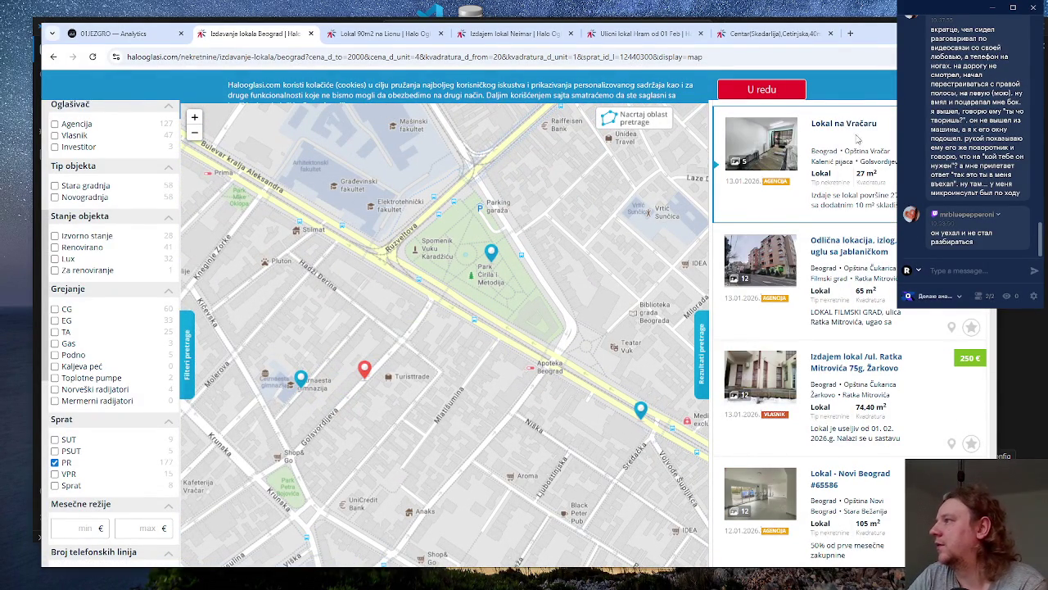
Step through the Lokal na Vračaru photos, including the toilet and entrance door, then close the gallery.
left_click(461, 33)
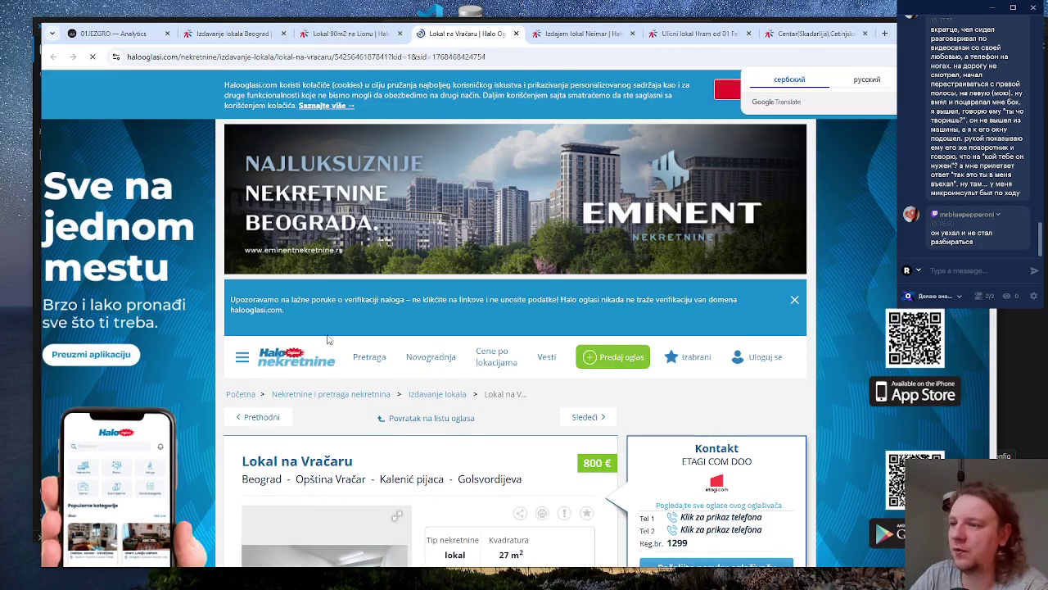
scroll(330, 339, "down", 2)
left_click(328, 442)
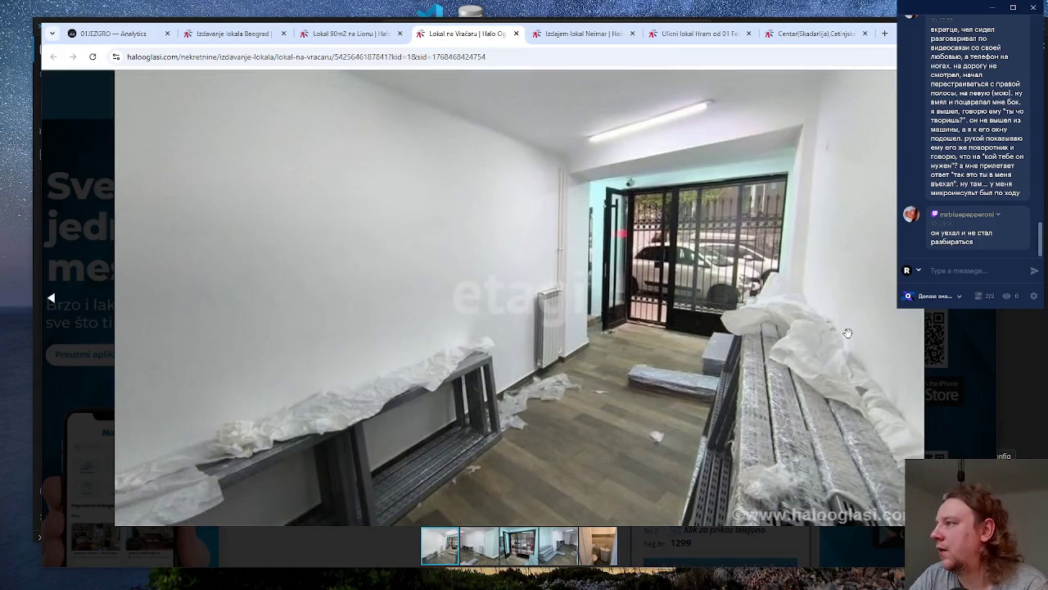
key("Right")
key("Right")
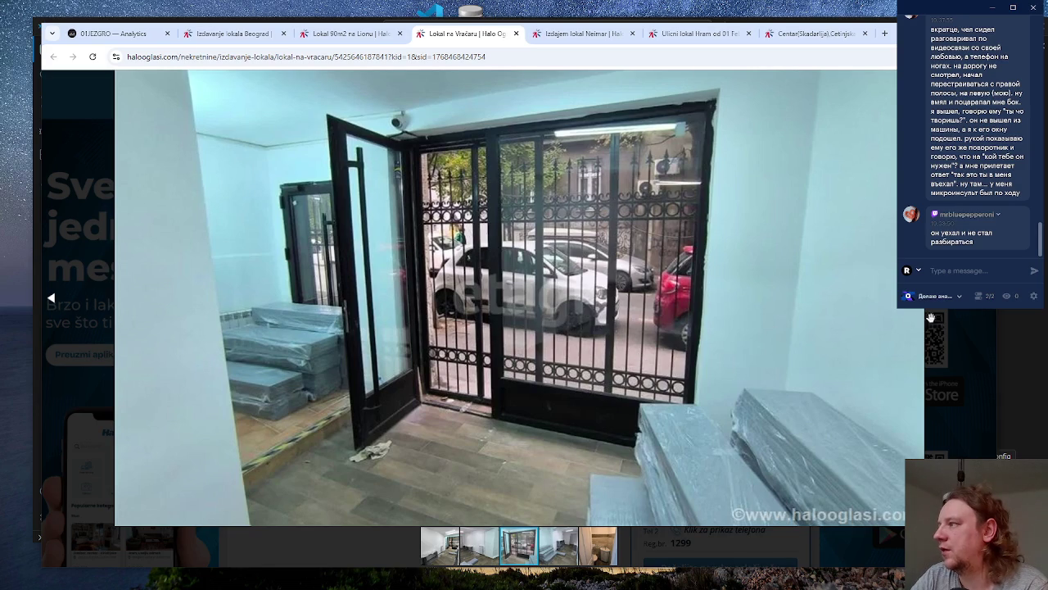
left_click(989, 312)
key("Right")
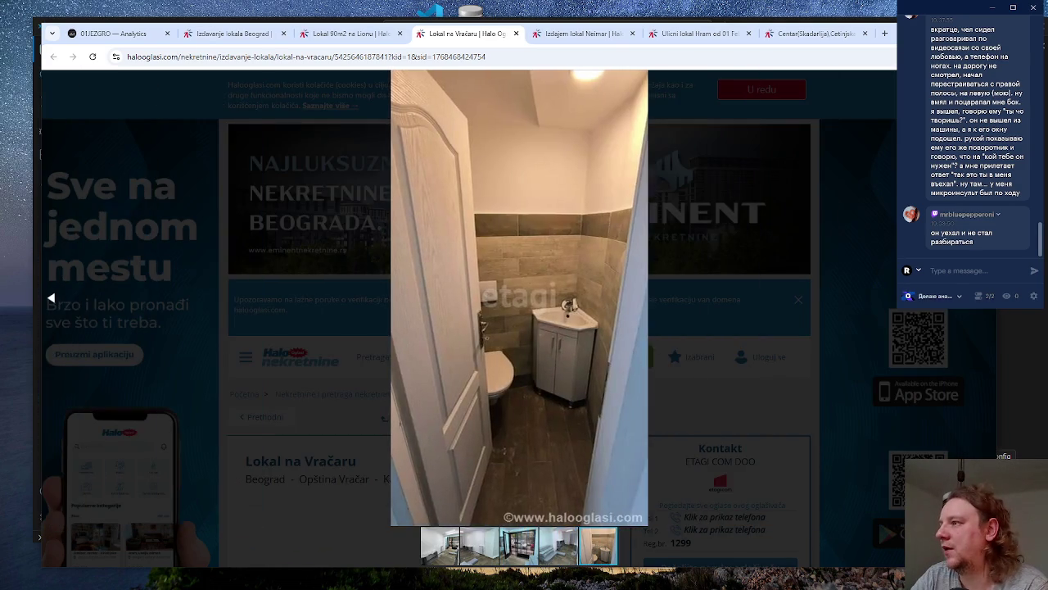
key("Right")
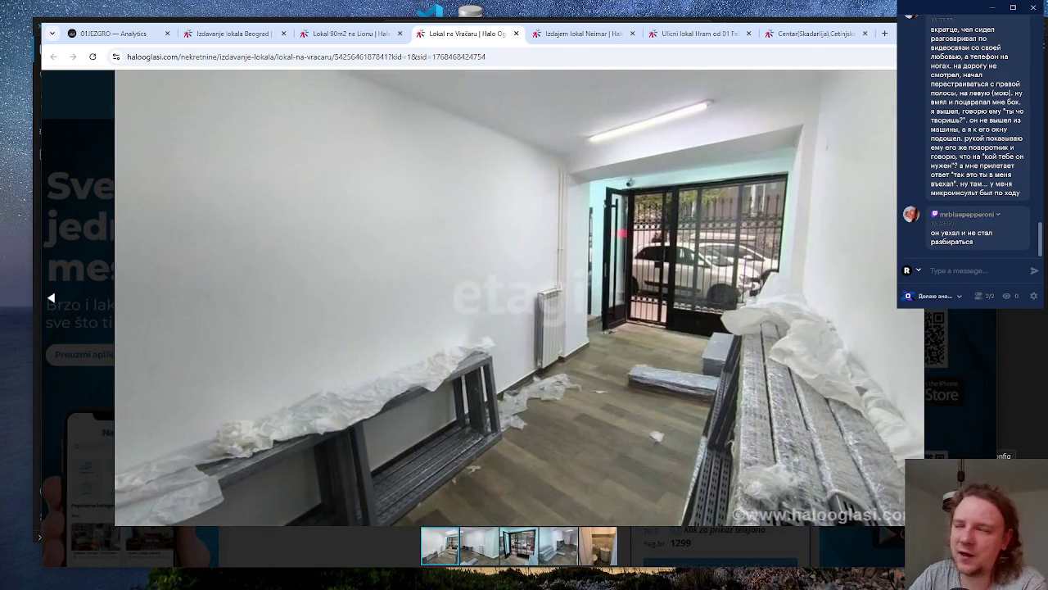
key("Right")
key("Right")
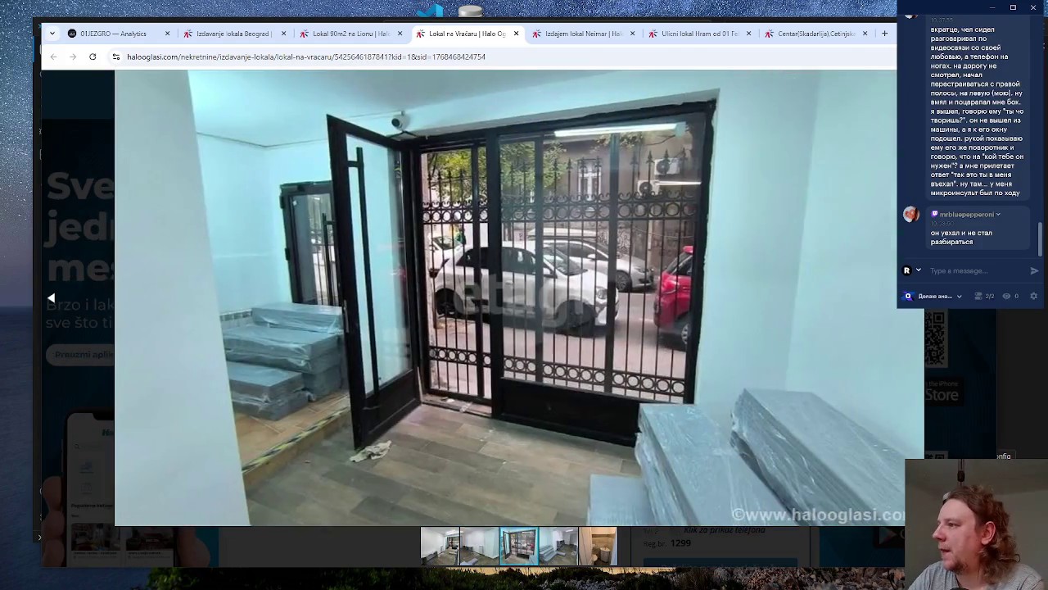
key("Right")
key("Right")
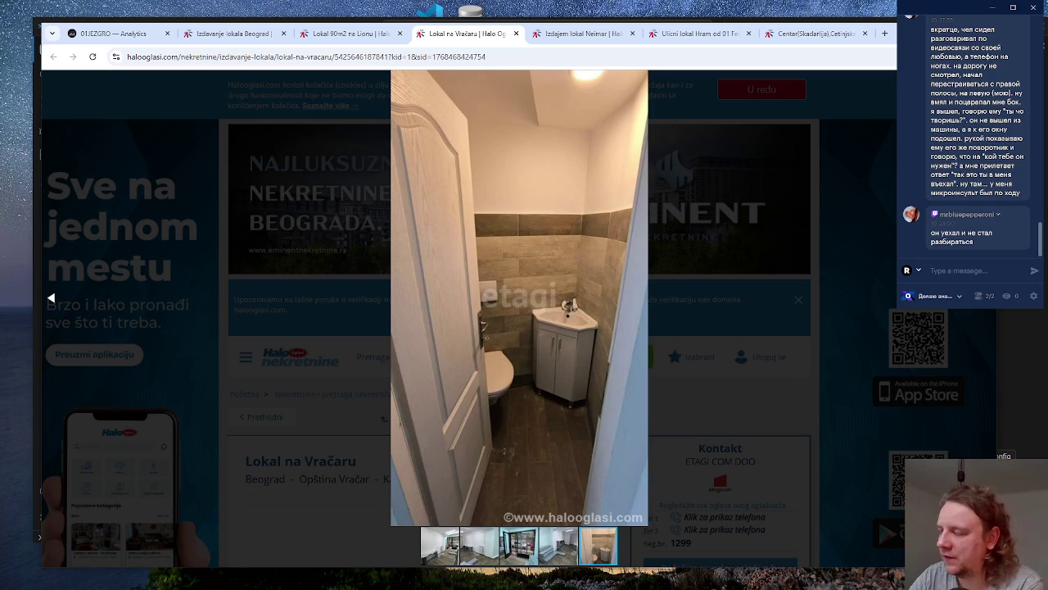
key("Escape")
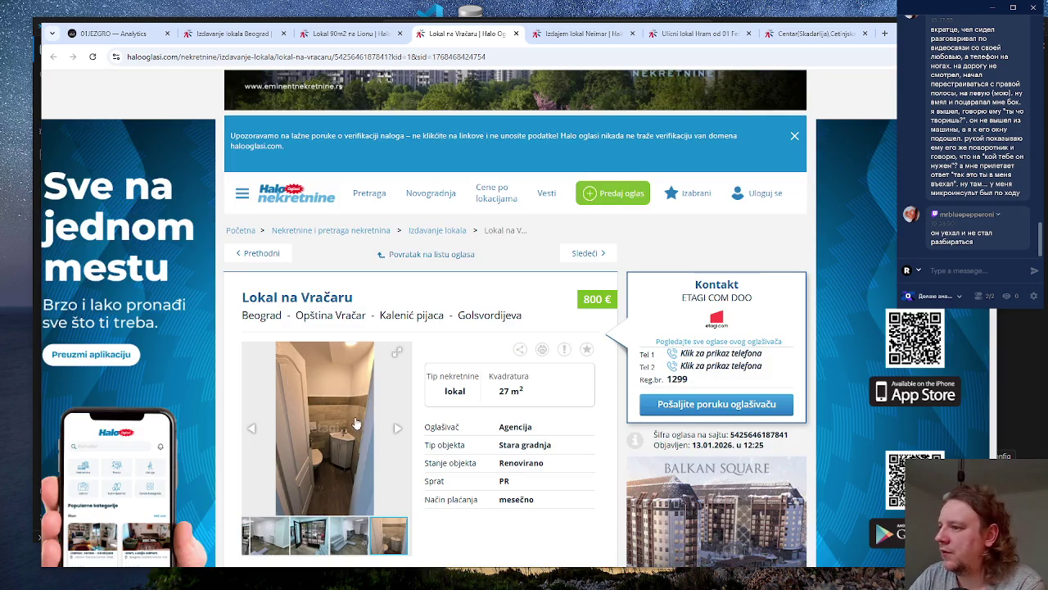
scroll(377, 379, "down", 1)
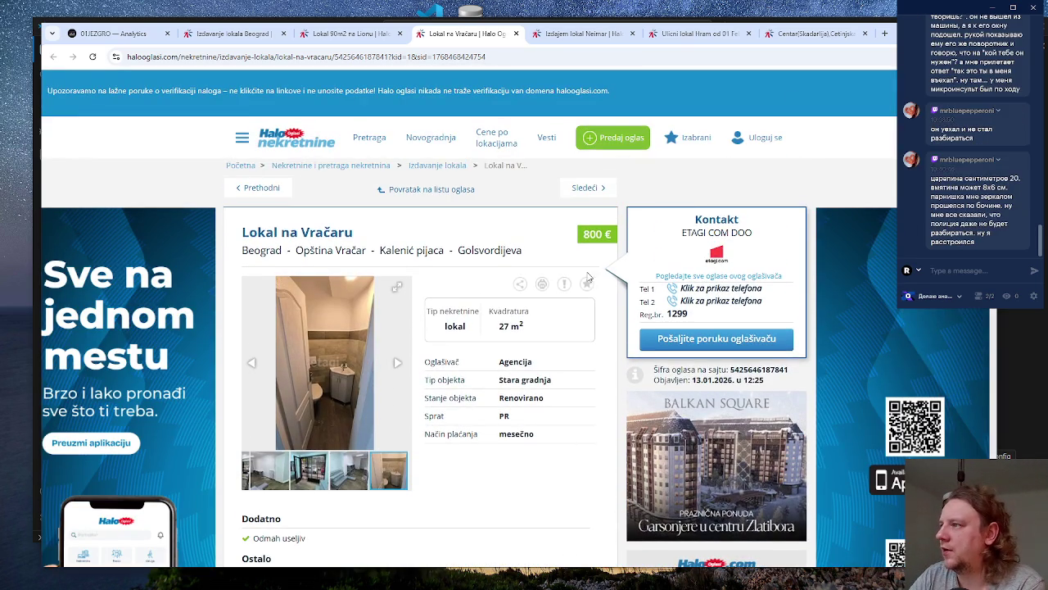
Star the 27 m² Lokal na Vračaru listing and dismiss the OBAVEŠTENJE notice with Ok.
left_click(587, 284)
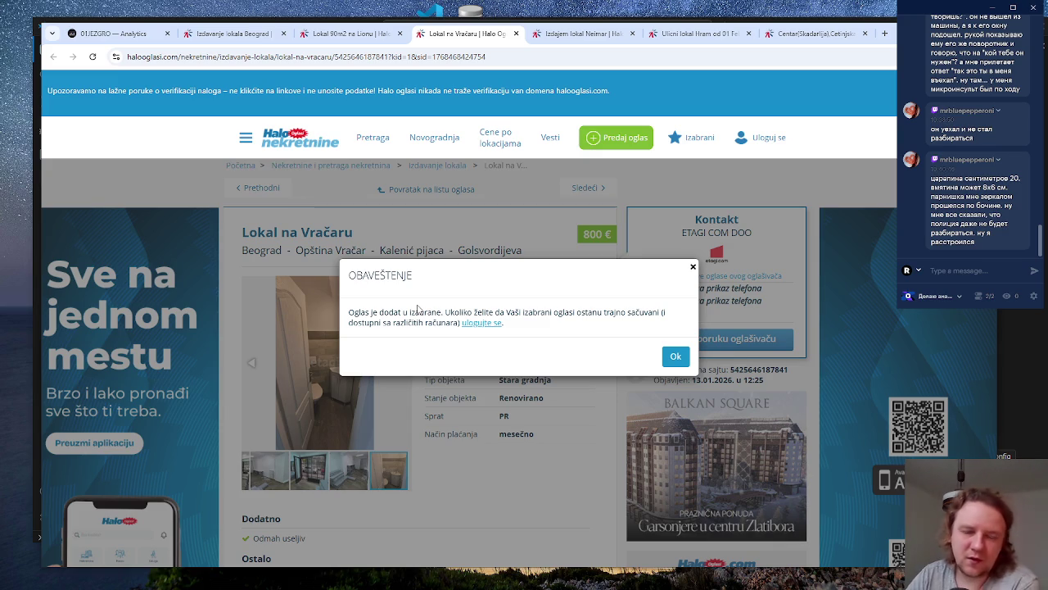
left_click(675, 355)
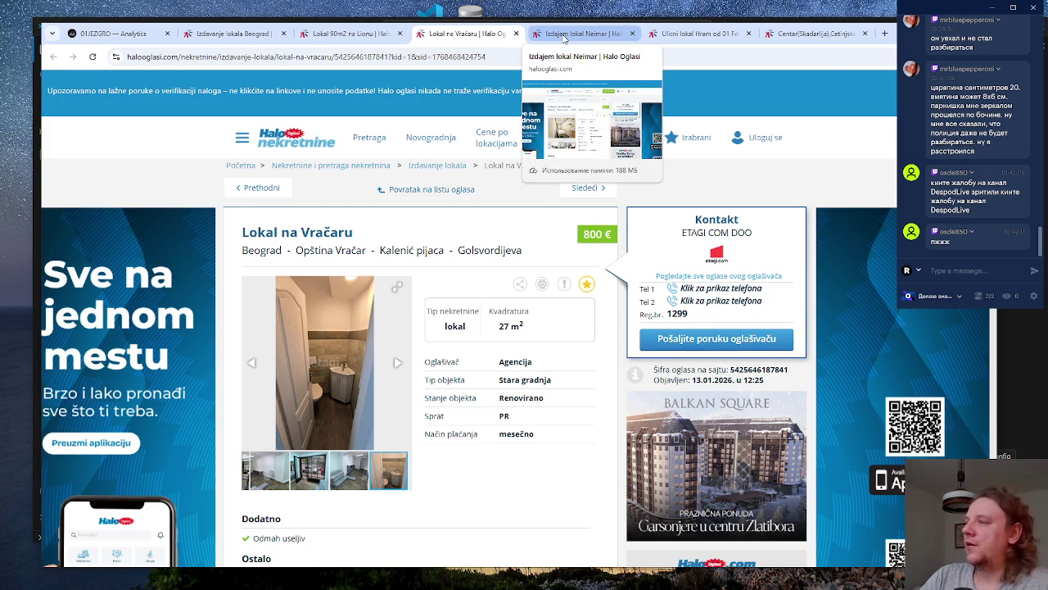
Return to the 'Izdavanje lokala Beograd' map and pan east of Park Ćirila i Metodija.
left_click(235, 37)
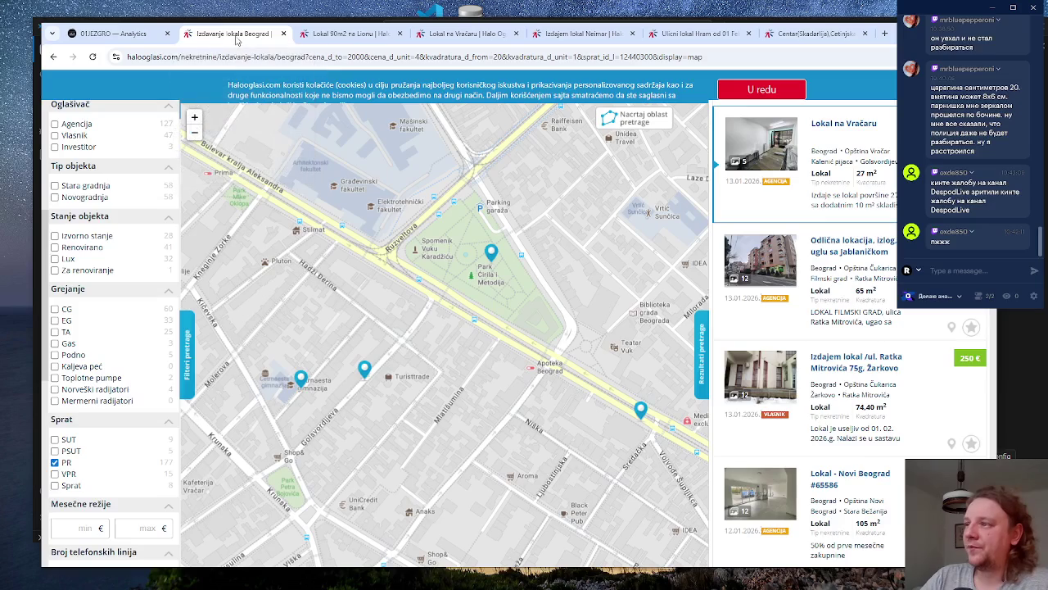
scroll(471, 351, "down", 1)
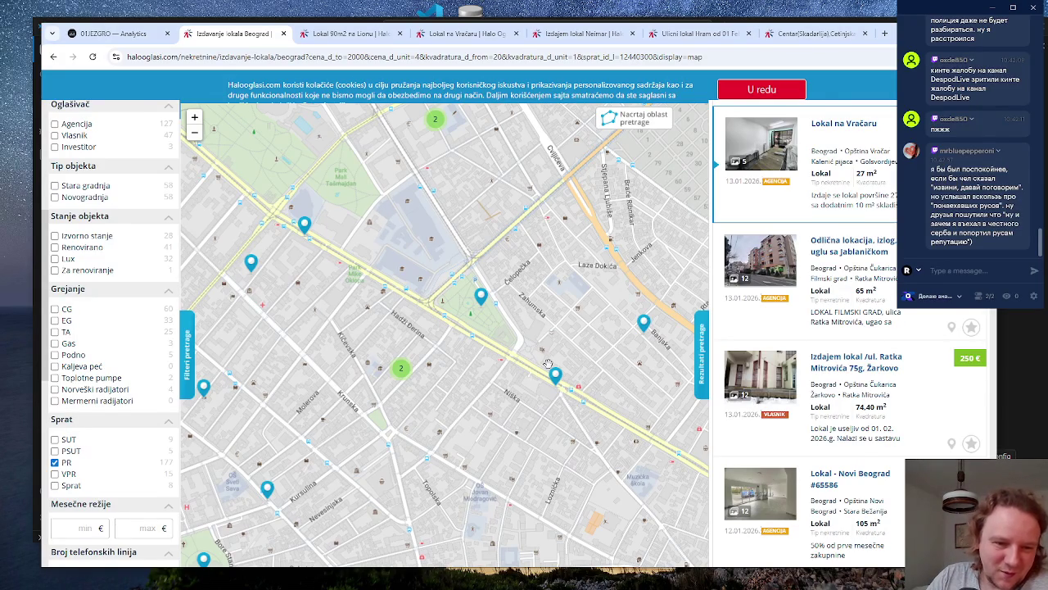
scroll(452, 376, "up", 1)
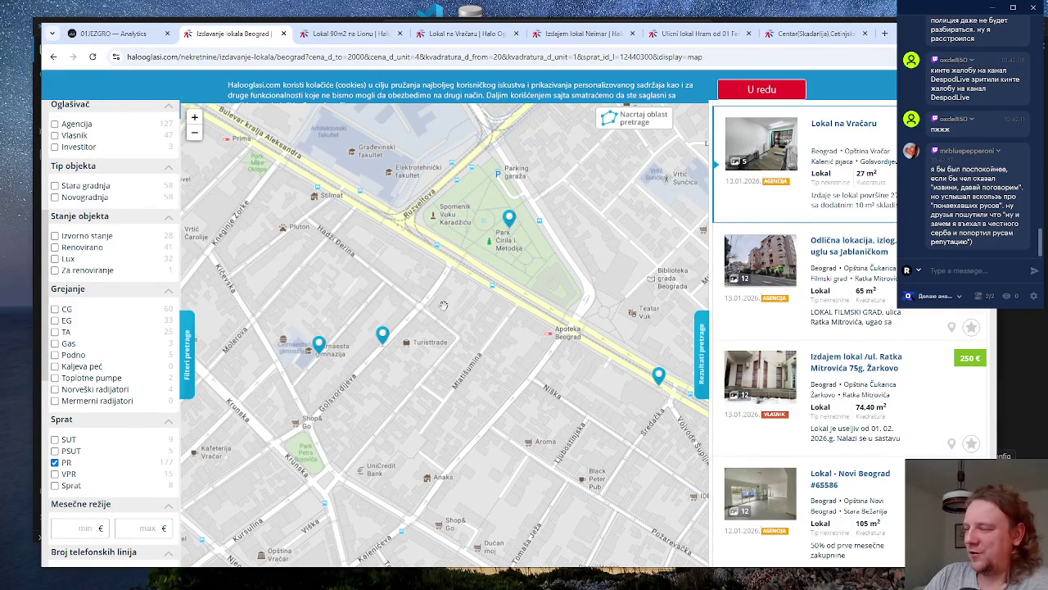
left_click_drag(443, 306, 418, 398)
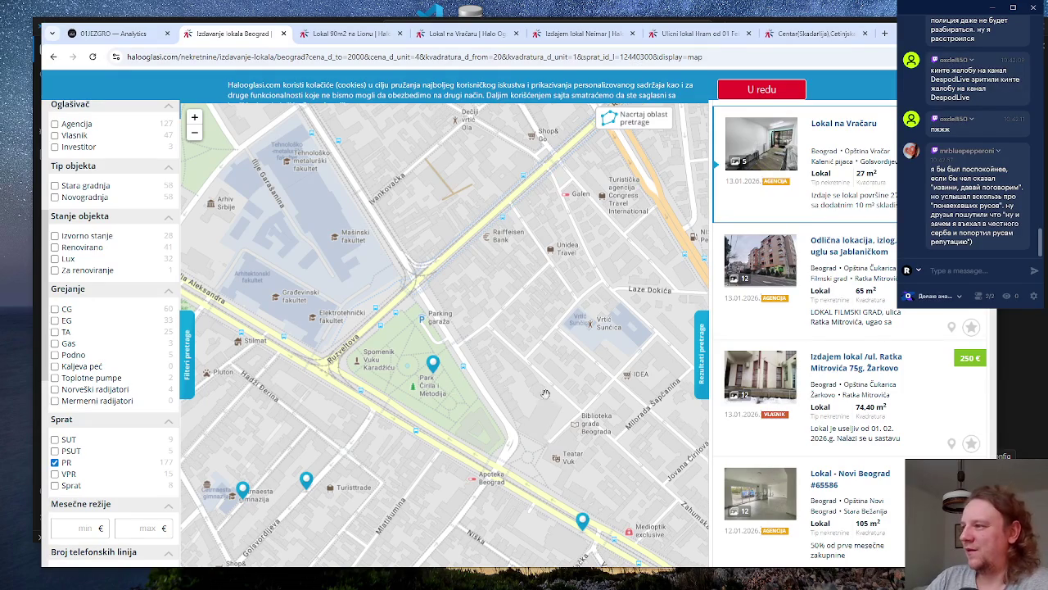
left_click_drag(544, 394, 416, 342)
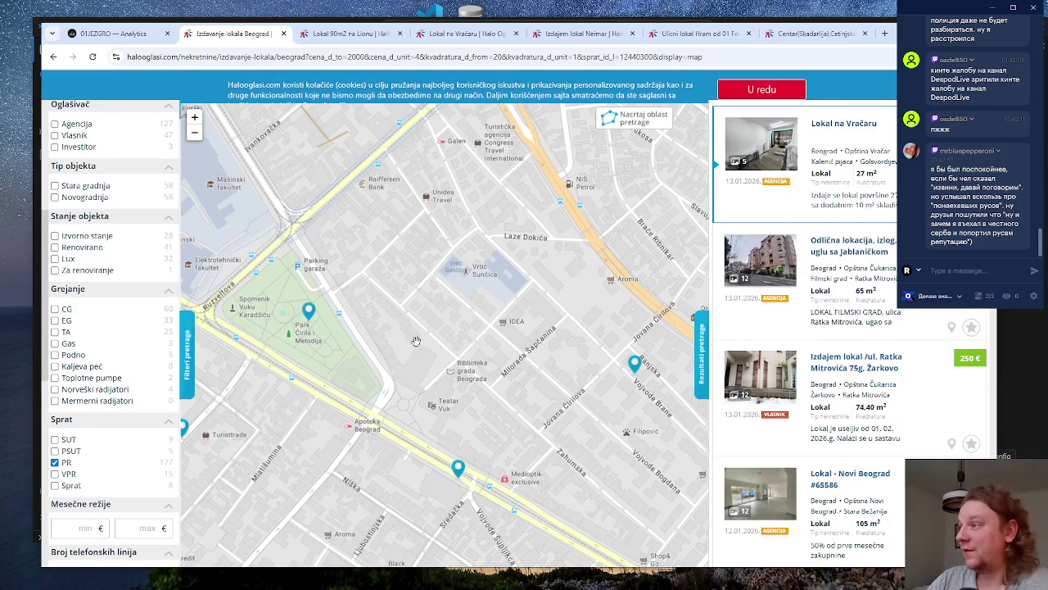
left_click_drag(542, 403, 443, 410)
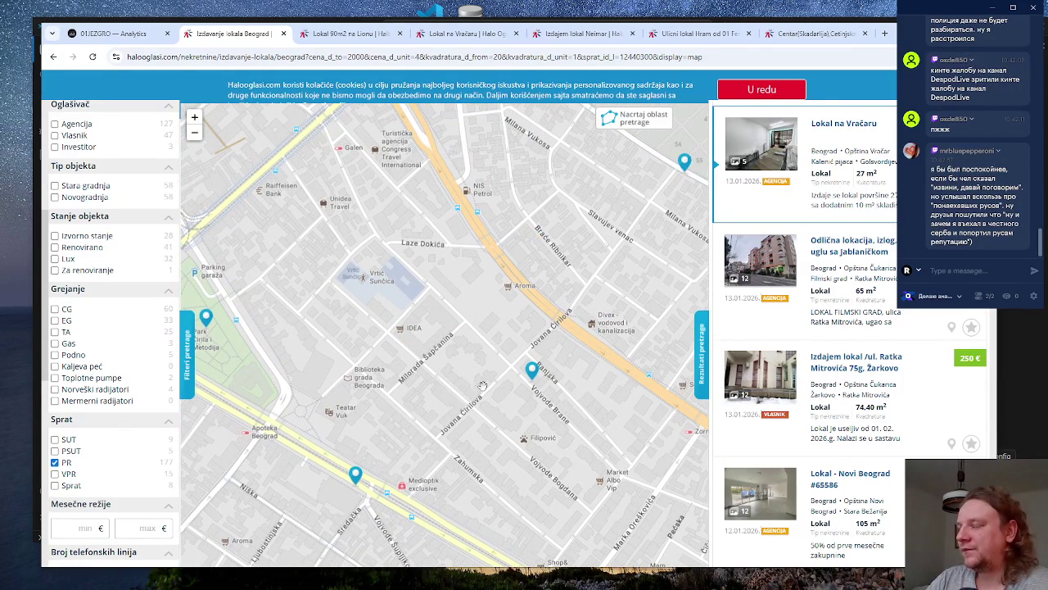
Open the Vuk, Lux lokal 56m2 listing in a new tab and browse its photos.
left_click(532, 372)
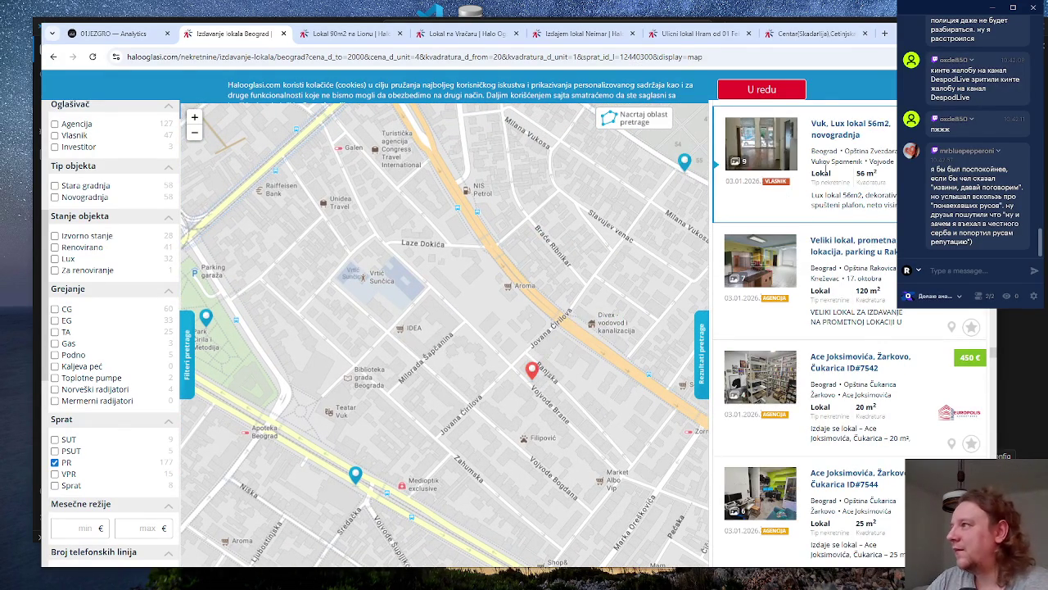
right_click(836, 129)
left_click(859, 139)
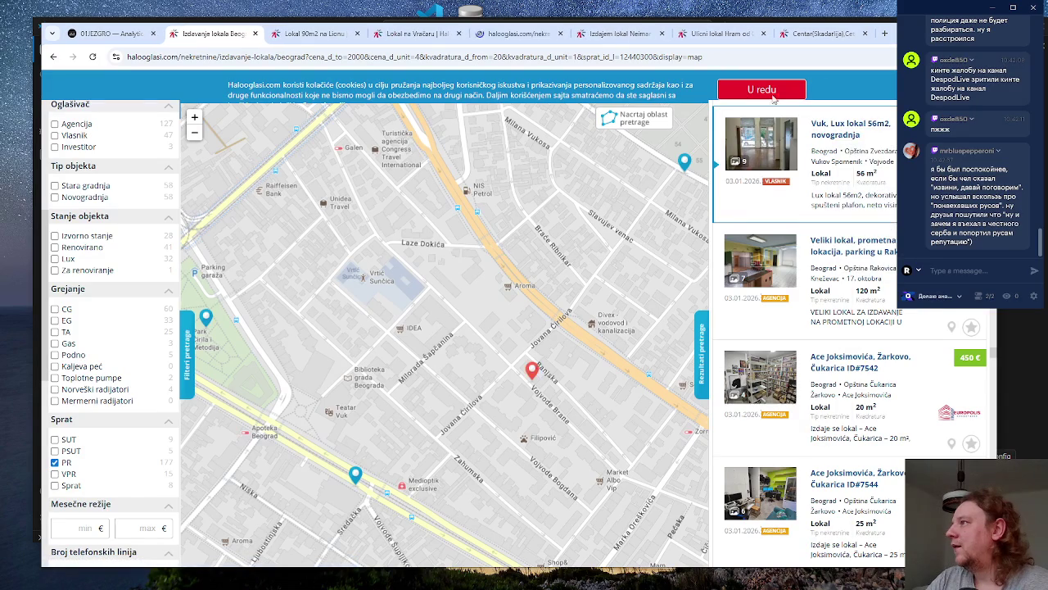
left_click(516, 34)
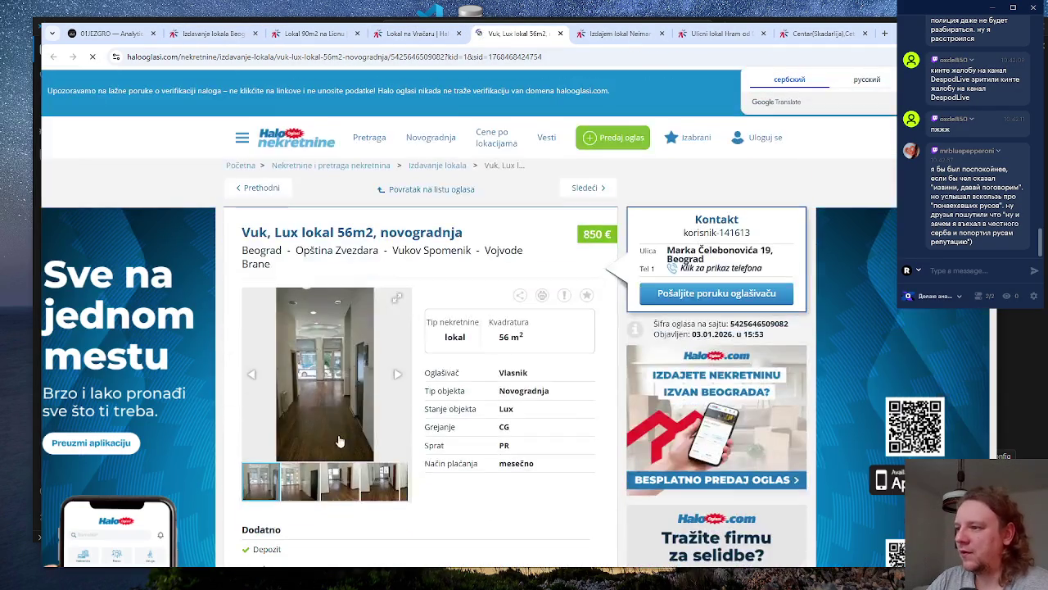
left_click(337, 398)
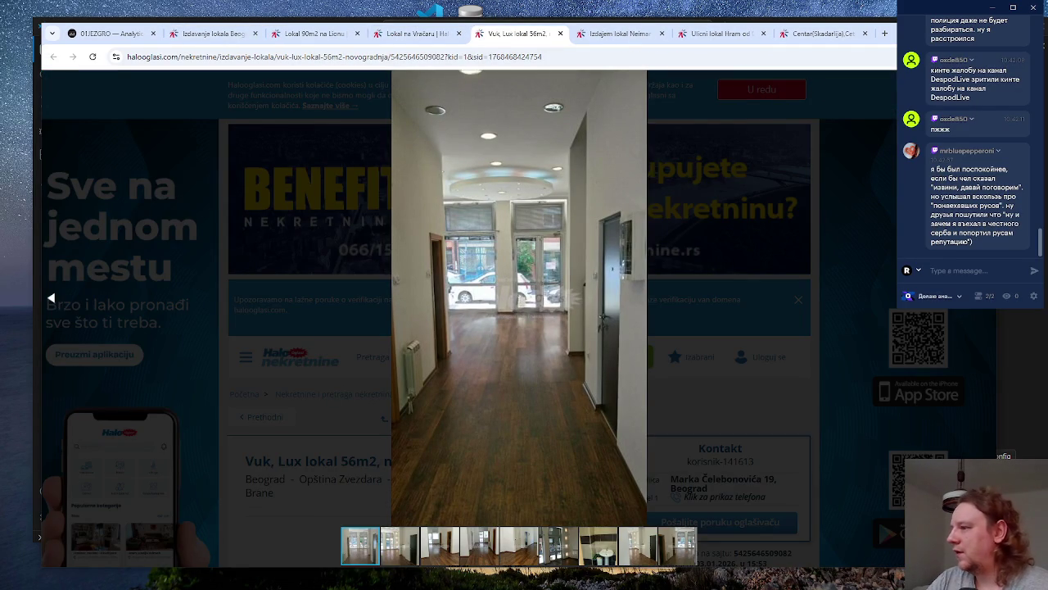
key("Right")
key("Right")
key("Right")
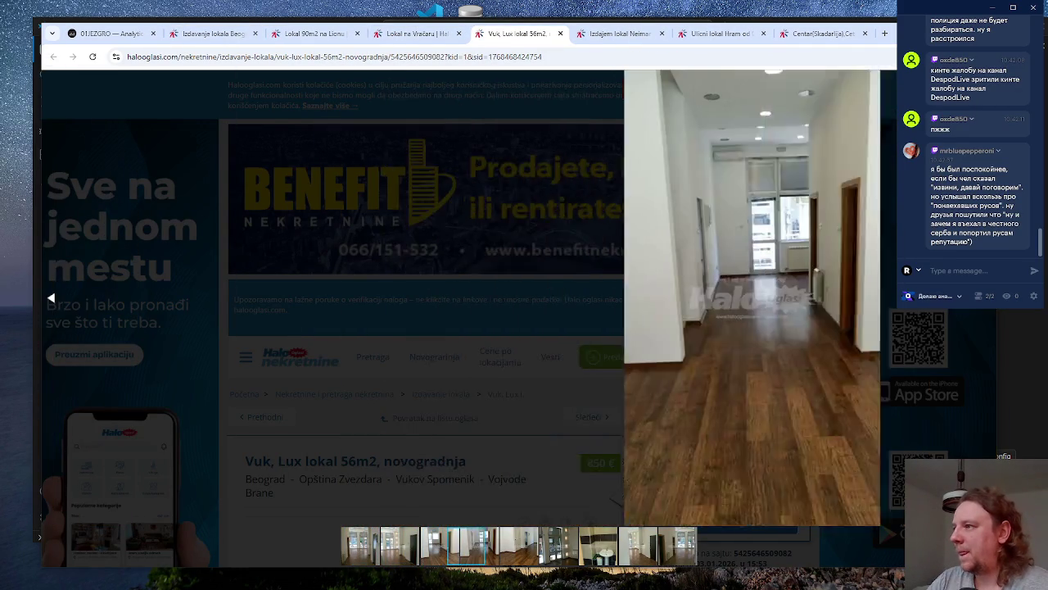
key("Right")
key("Right")
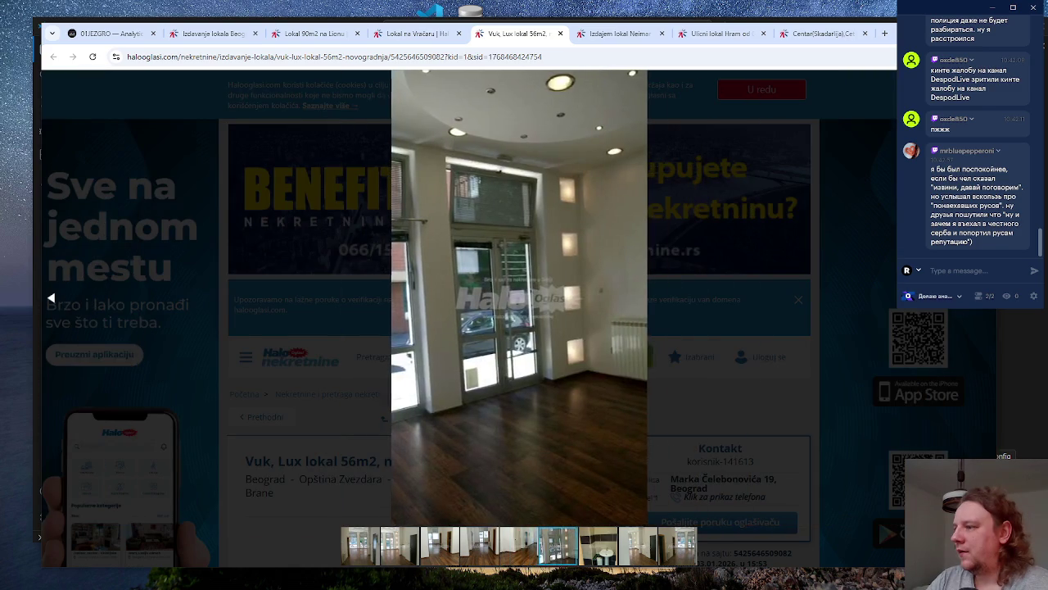
key("Right")
key("Right")
key("Right")
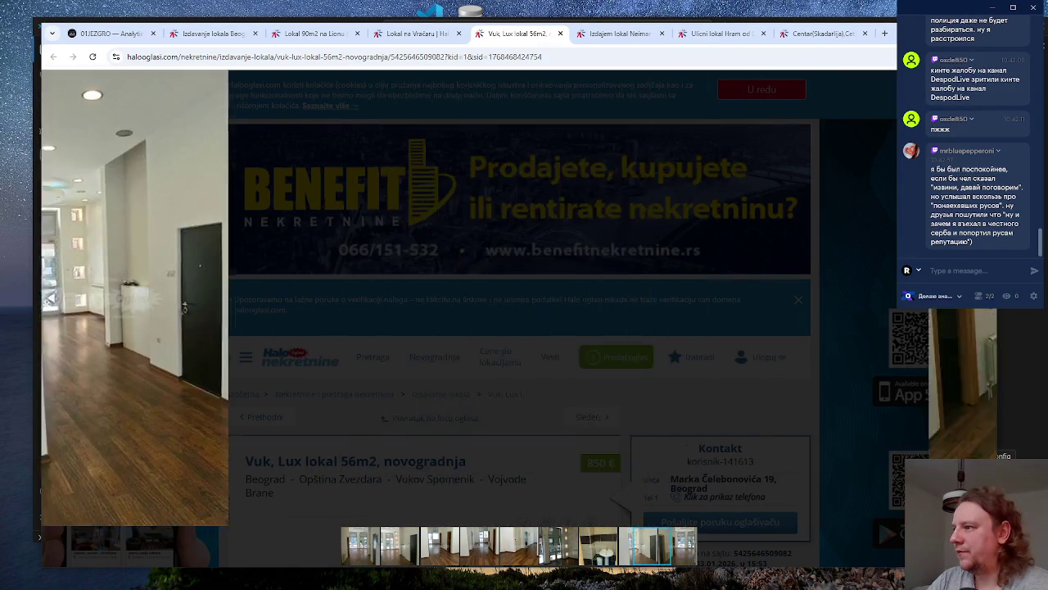
key("Escape")
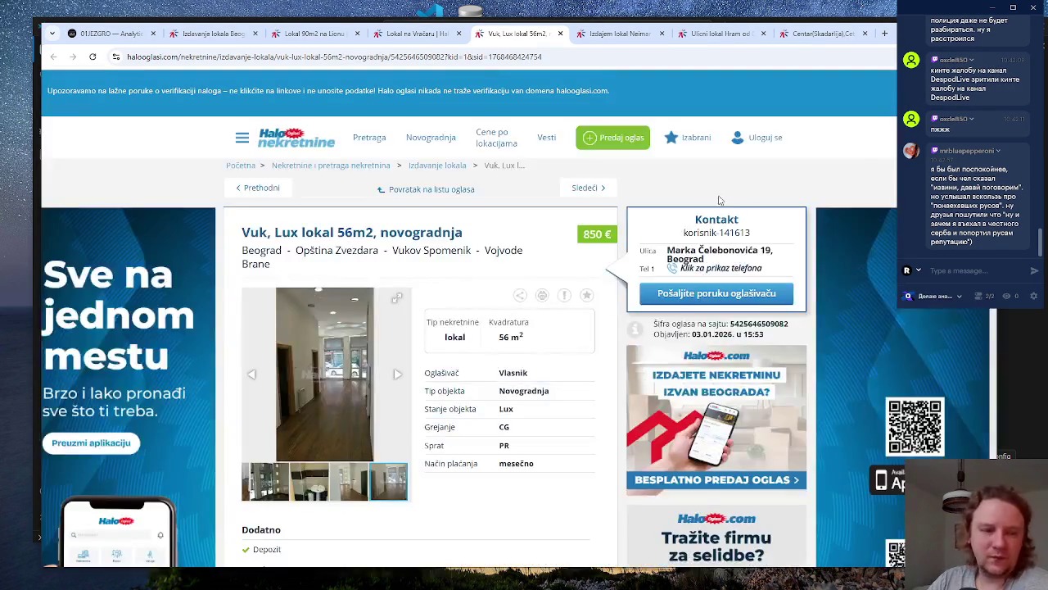
Favourite the 850 € Vuk listing and close all six open listing tabs.
left_click(585, 296)
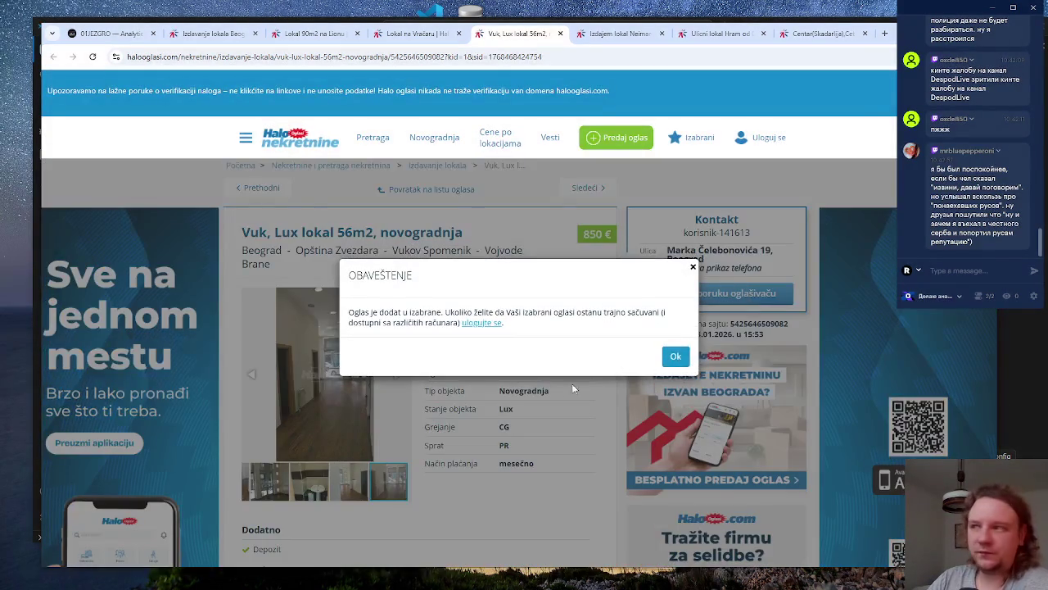
left_click(675, 349)
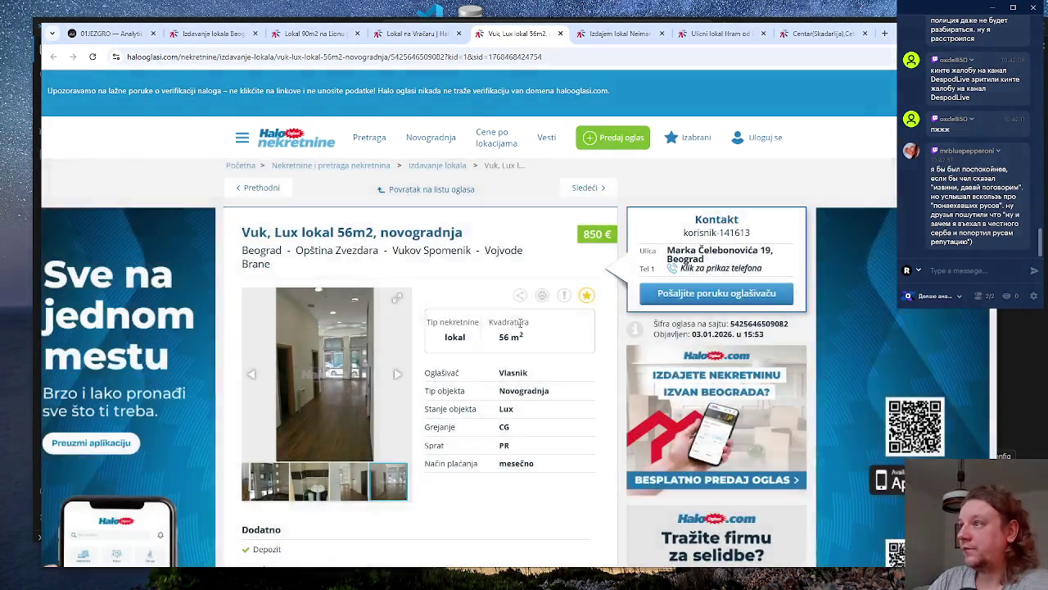
left_click(560, 33)
left_click(458, 34)
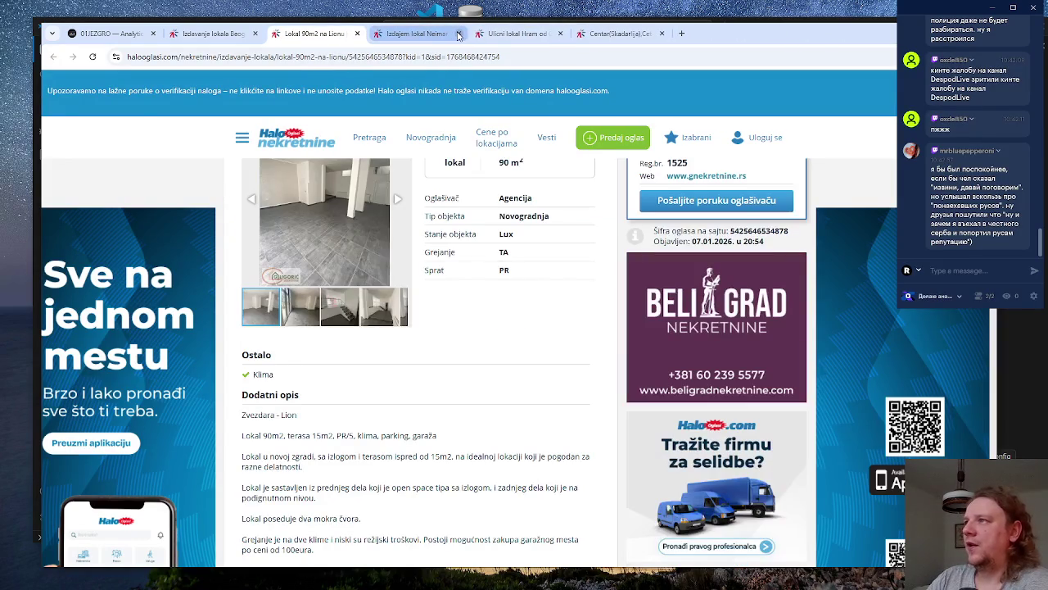
left_click(458, 34)
left_click(459, 33)
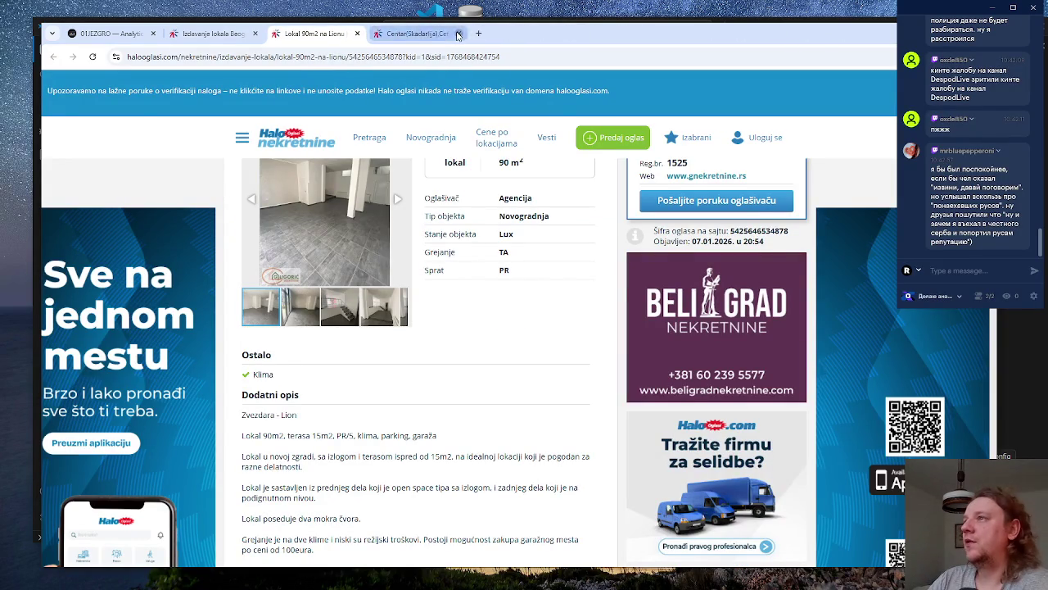
left_click(459, 34)
left_click(440, 34)
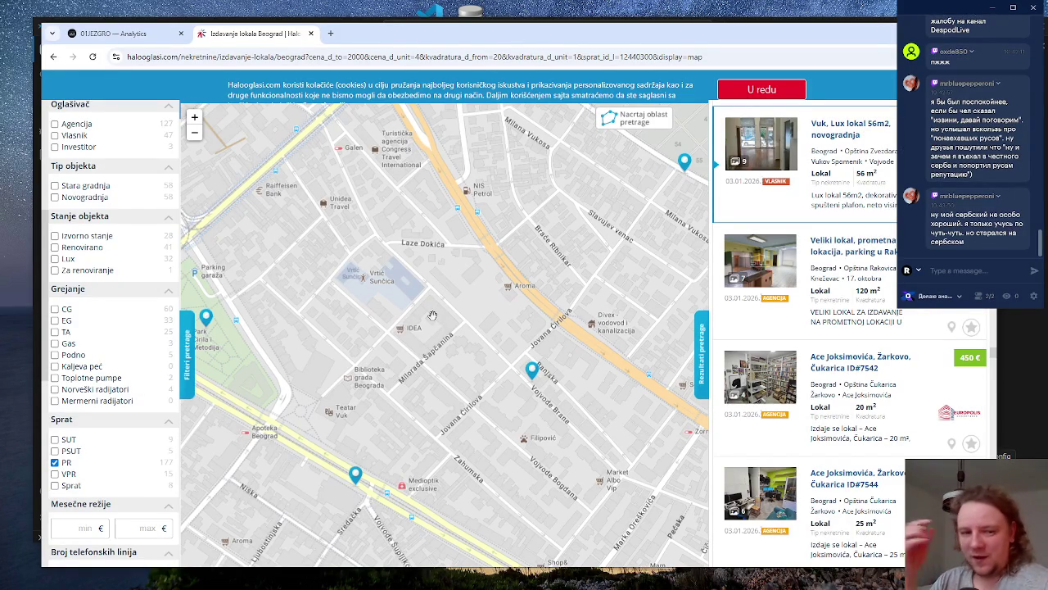
Pan the map to Kneza Danila and click its pins until the 390 € Lokal, centar grada popup shows.
scroll(446, 329, "down", 1)
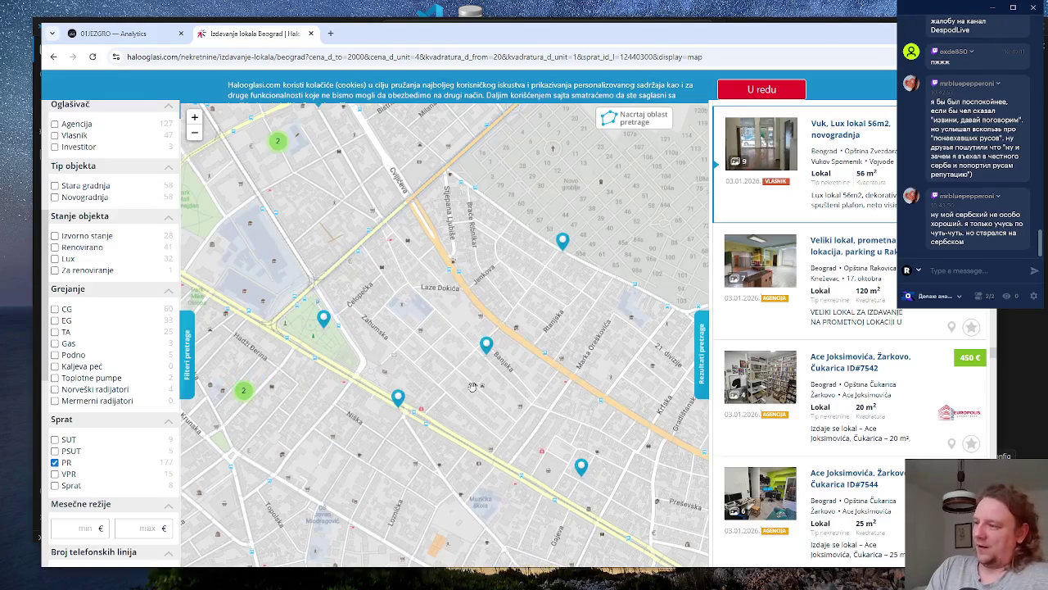
left_click_drag(420, 313, 496, 482)
scroll(368, 334, "up", 1)
scroll(367, 291, "up", 1)
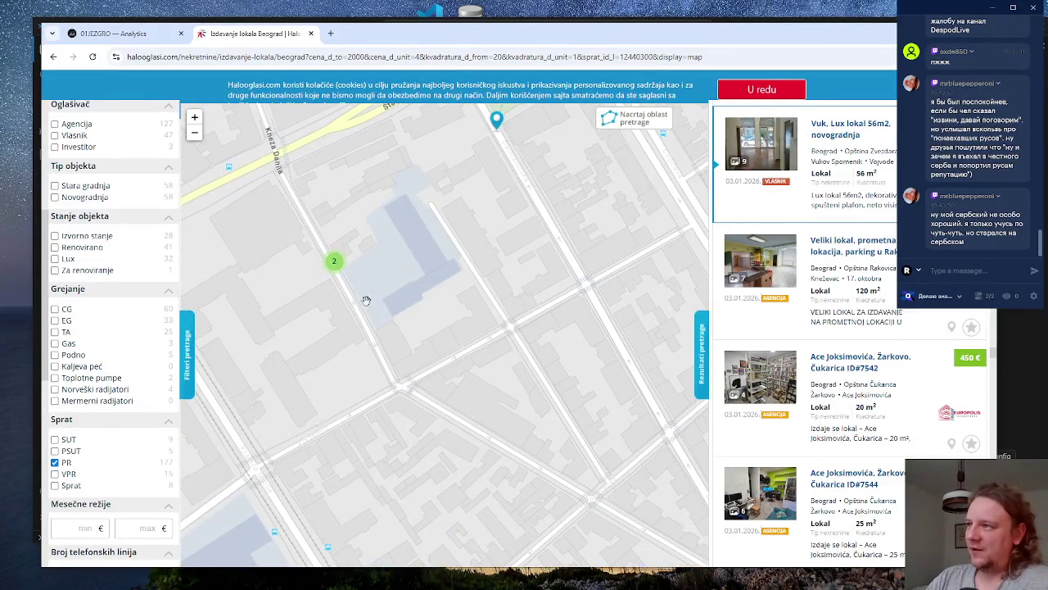
left_click_drag(470, 279, 452, 454)
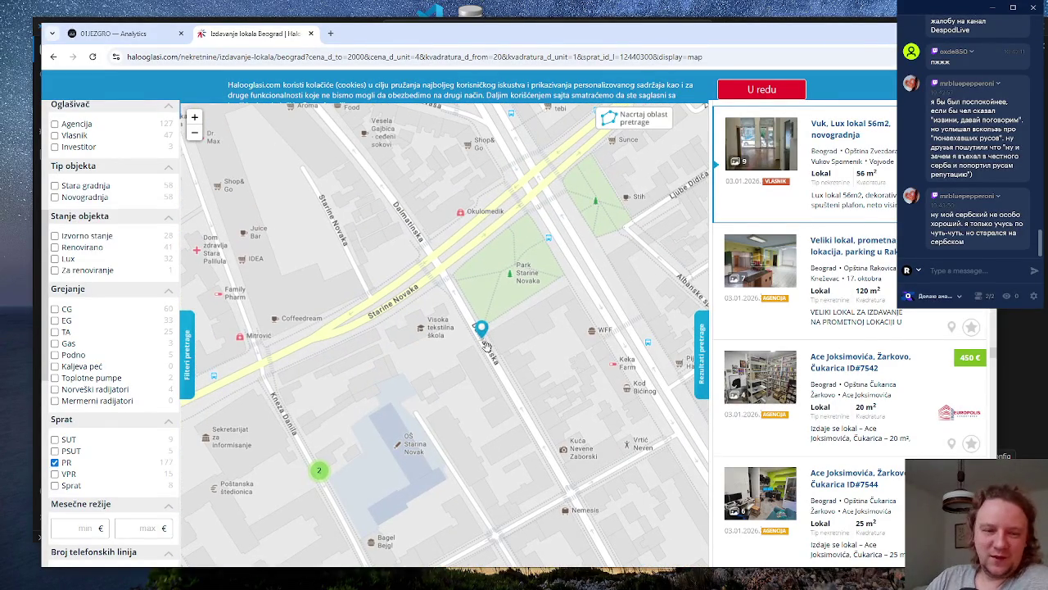
left_click(481, 329)
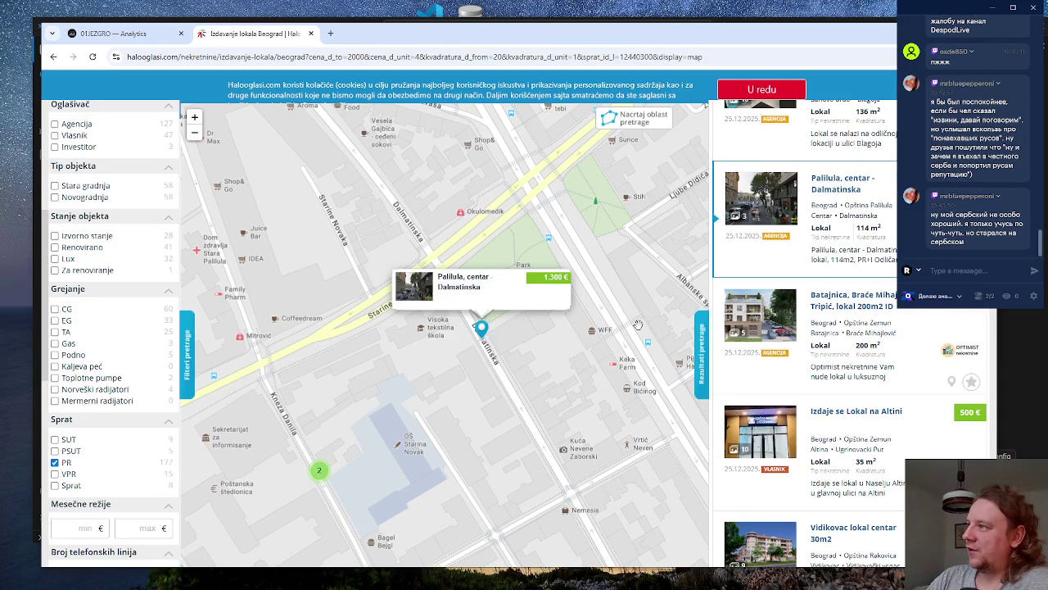
left_click(322, 465)
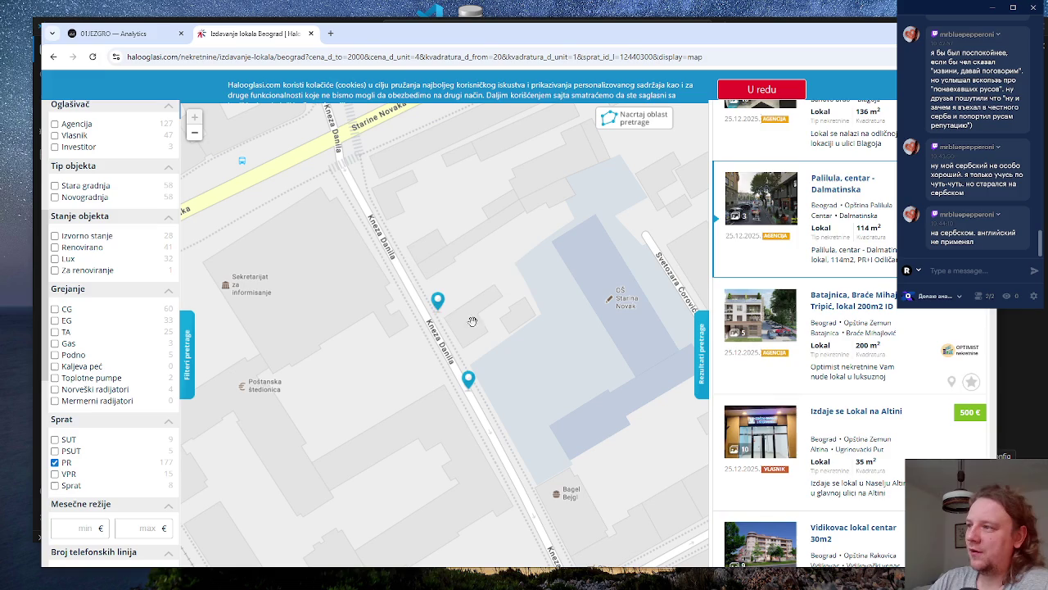
left_click(437, 302)
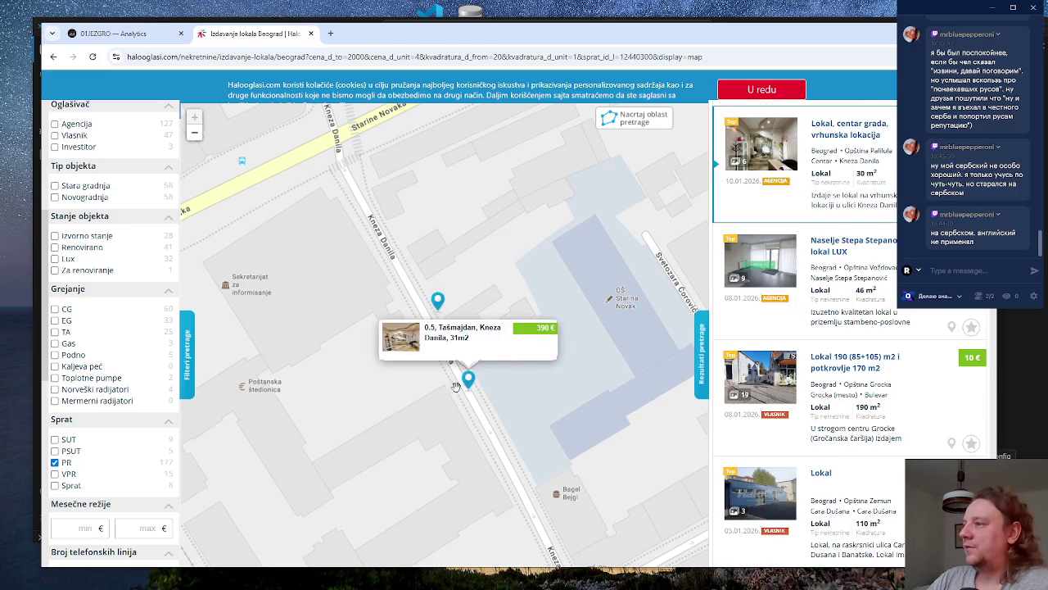
left_click(469, 383)
left_click(447, 306)
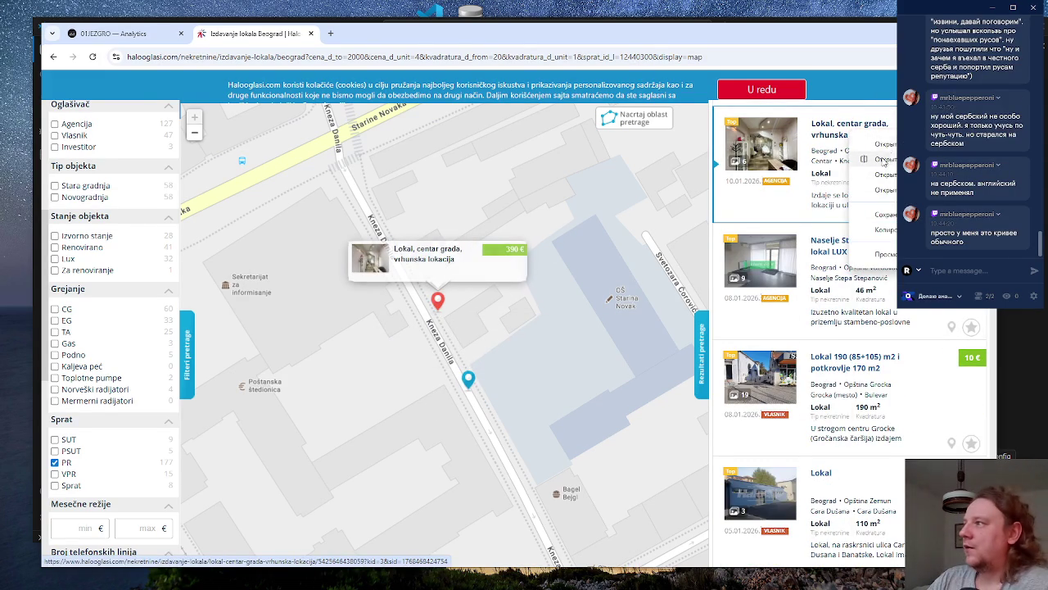
Open the 390 € Lokal, centar grada listing in a new tab, flip through its photos, then close it.
left_click(881, 145)
left_click(385, 33)
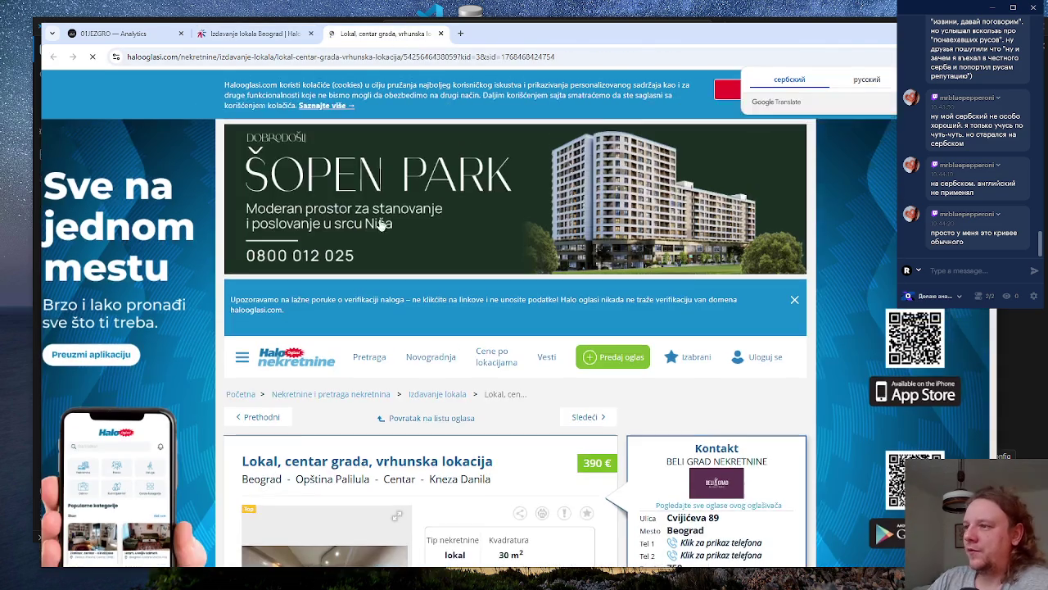
left_click(353, 376)
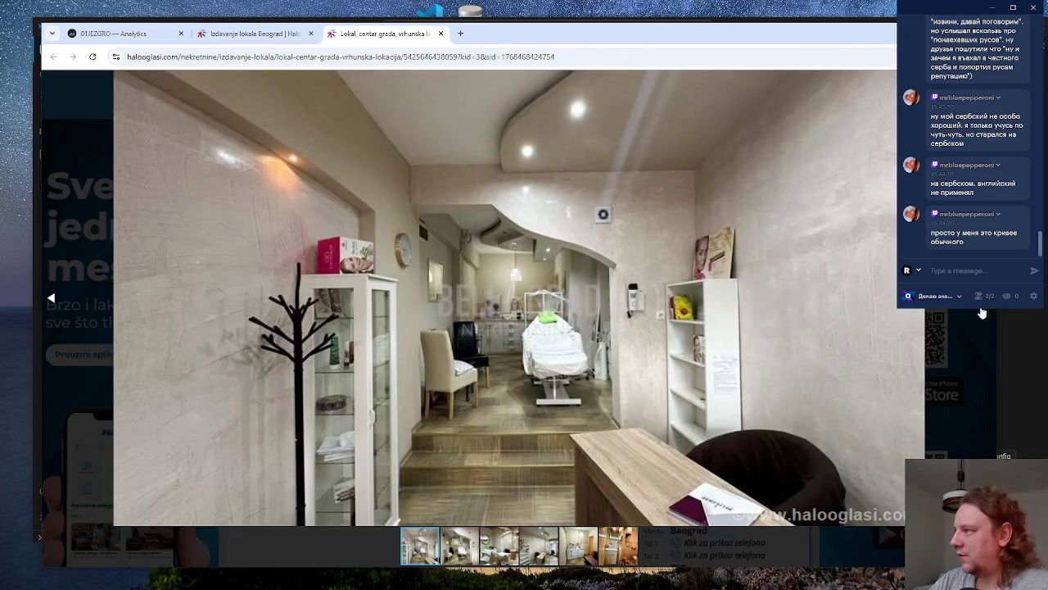
key("Right")
key("Right")
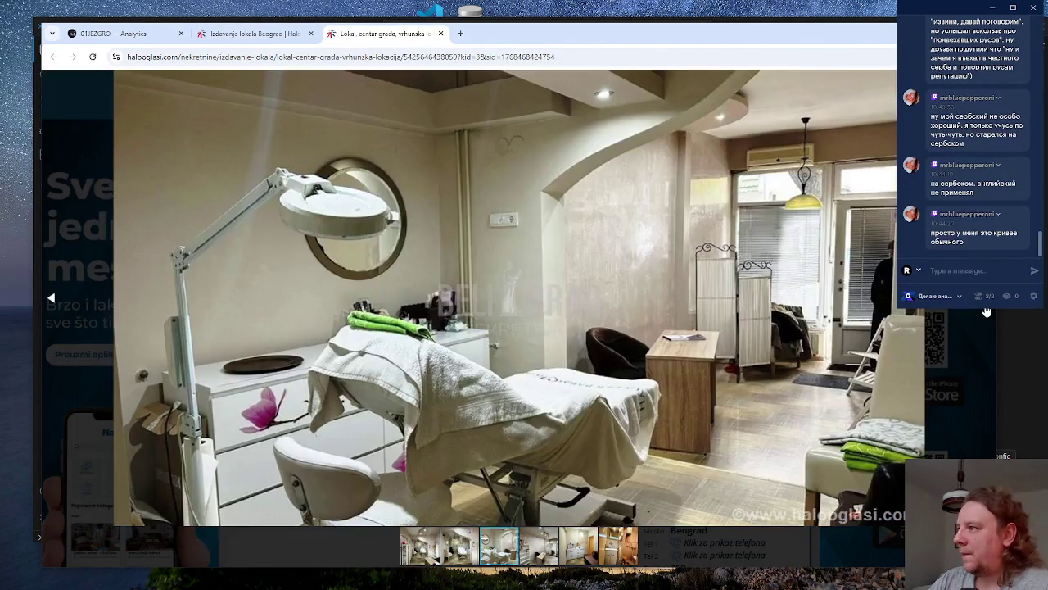
key("Right")
key("Right")
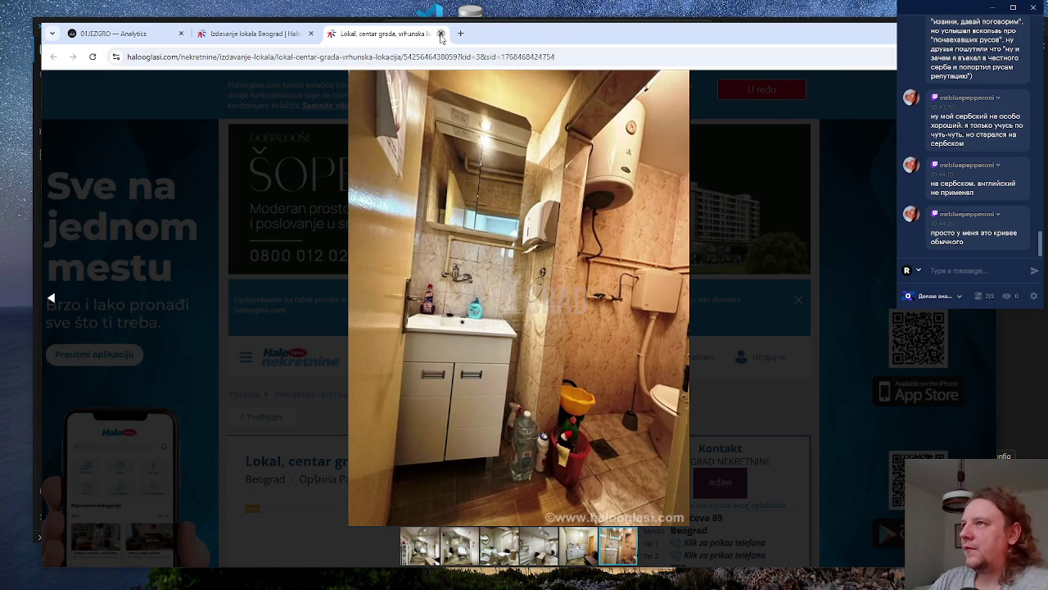
left_click(441, 33)
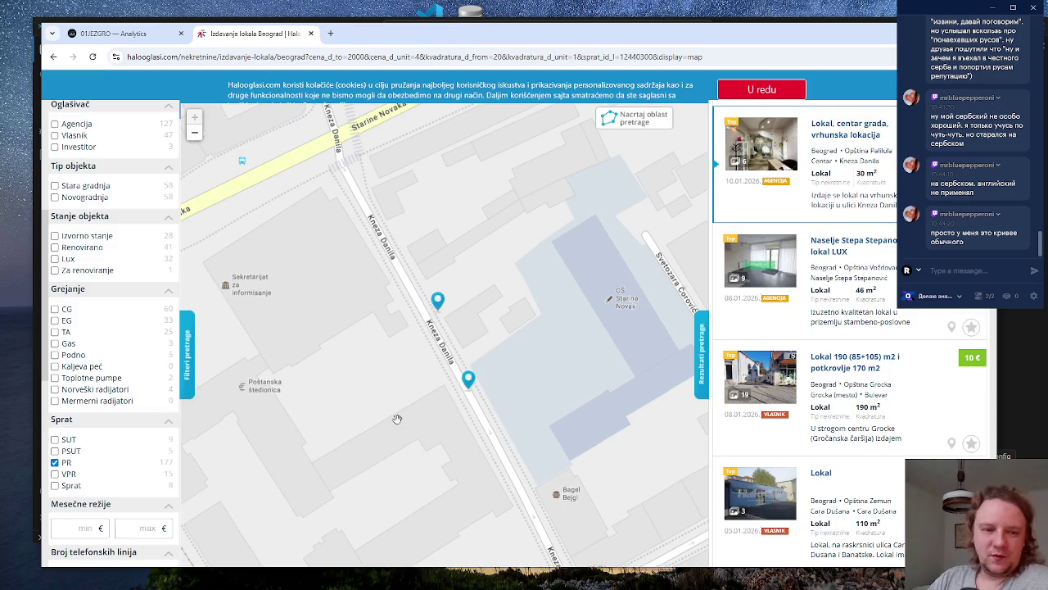
Zoom out and pan the map, then open the 750 € Vrh, Gundulicev venac listing in a new tab.
scroll(399, 420, "down", 1)
scroll(400, 419, "down", 1)
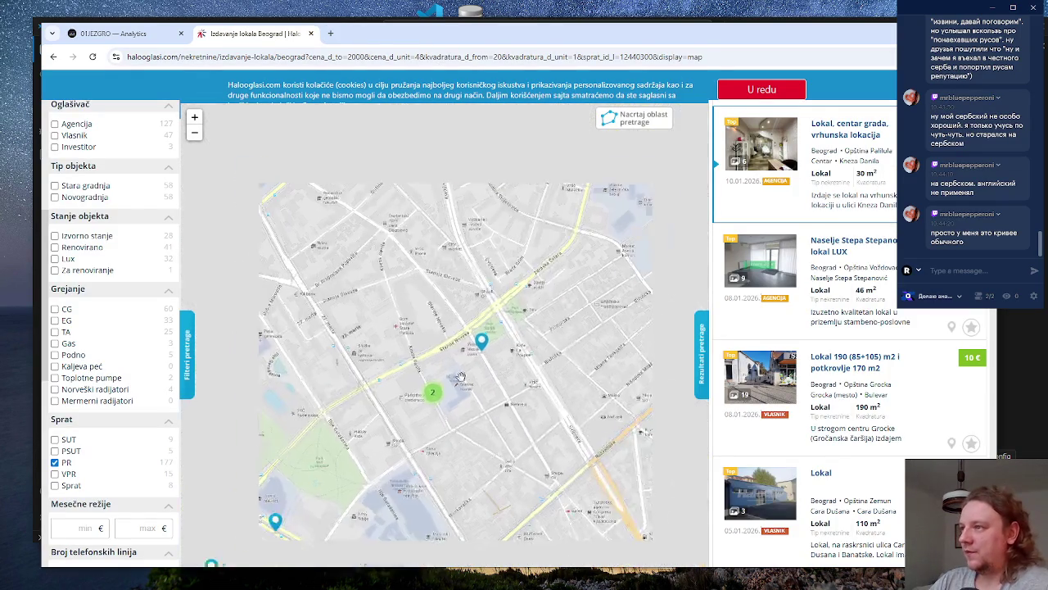
scroll(391, 302, "down", 1)
left_click_drag(391, 301, 497, 420)
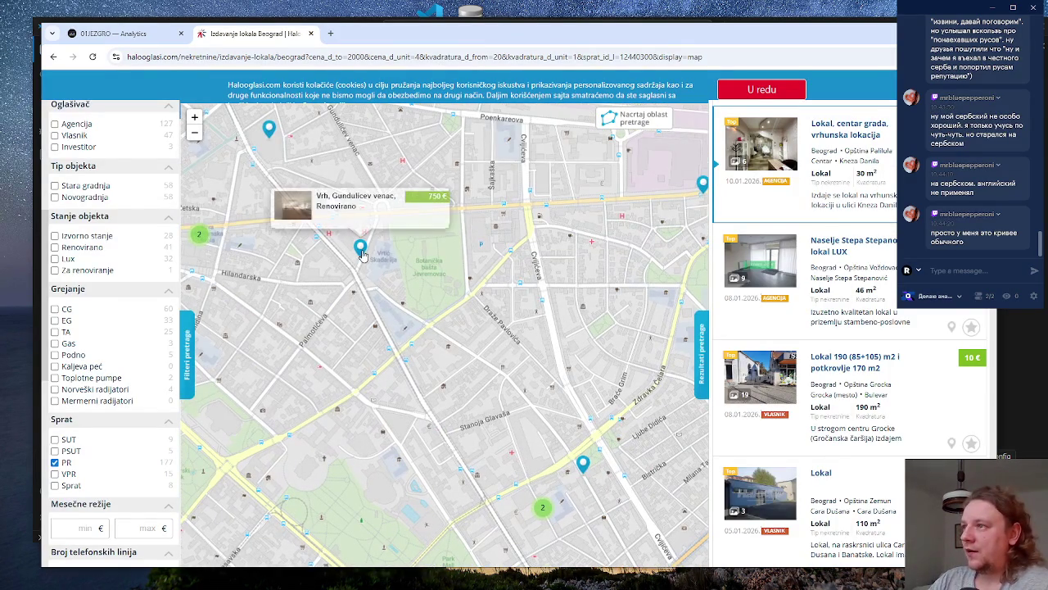
right_click(836, 135)
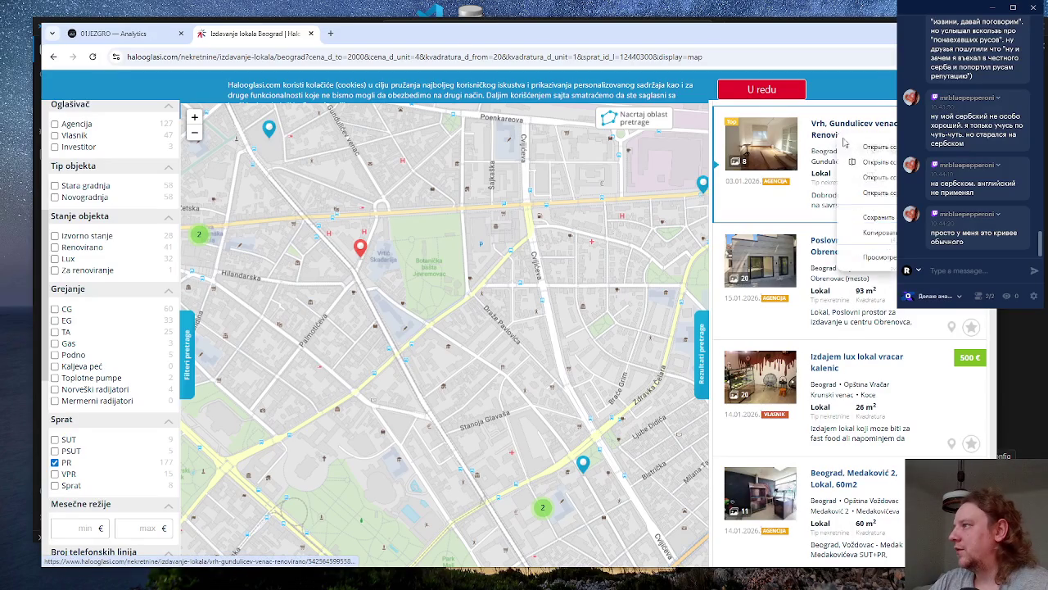
left_click(852, 146)
Open the Gundulicev venac photo gallery and view the bathroom, kitchen and hallway photos.
left_click(369, 34)
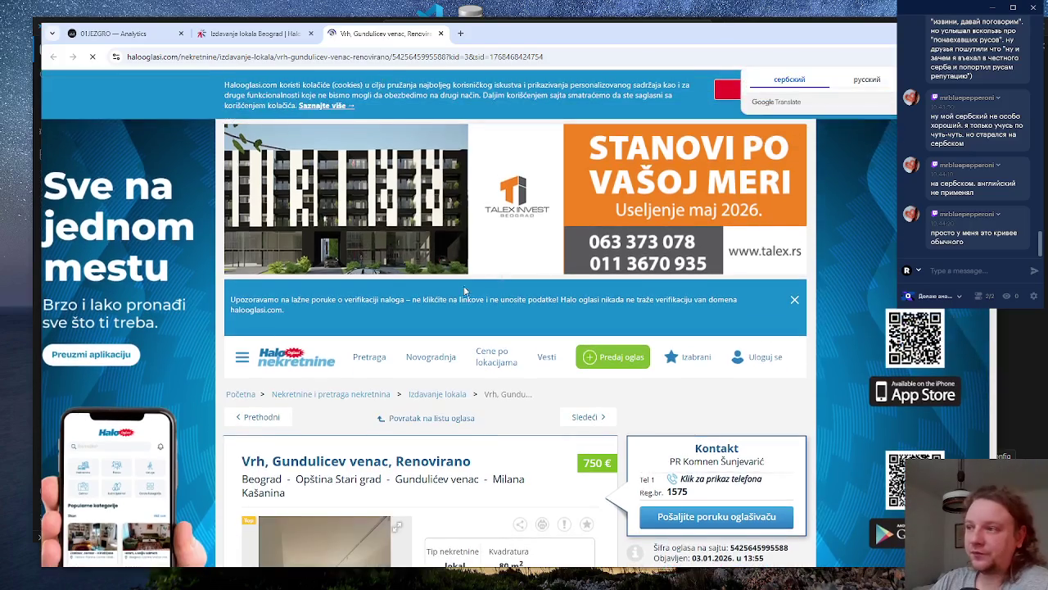
scroll(313, 438, "down", 2)
left_click(314, 438)
left_click(989, 311)
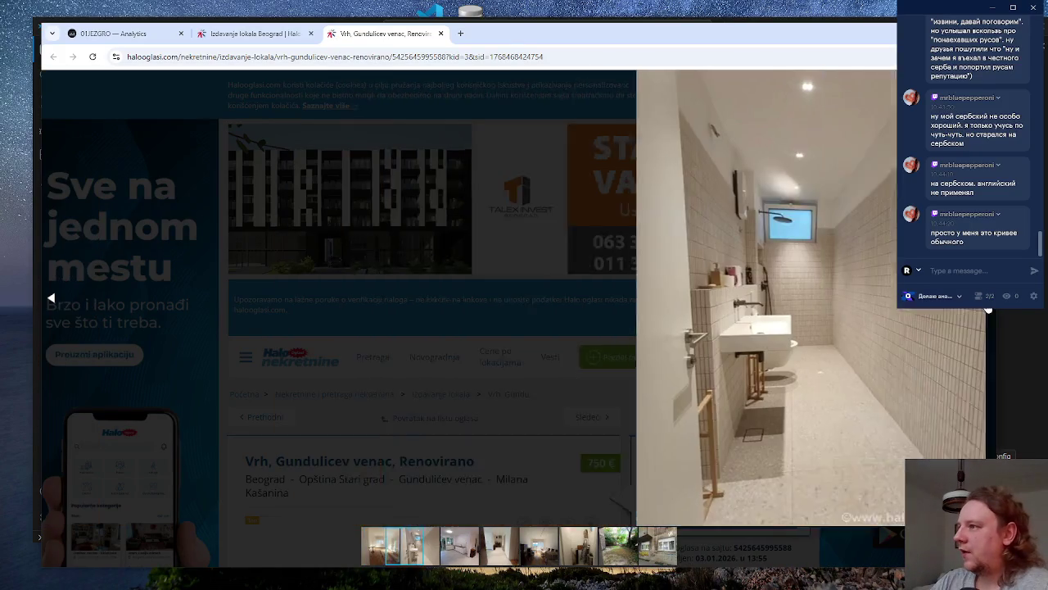
left_click(988, 312)
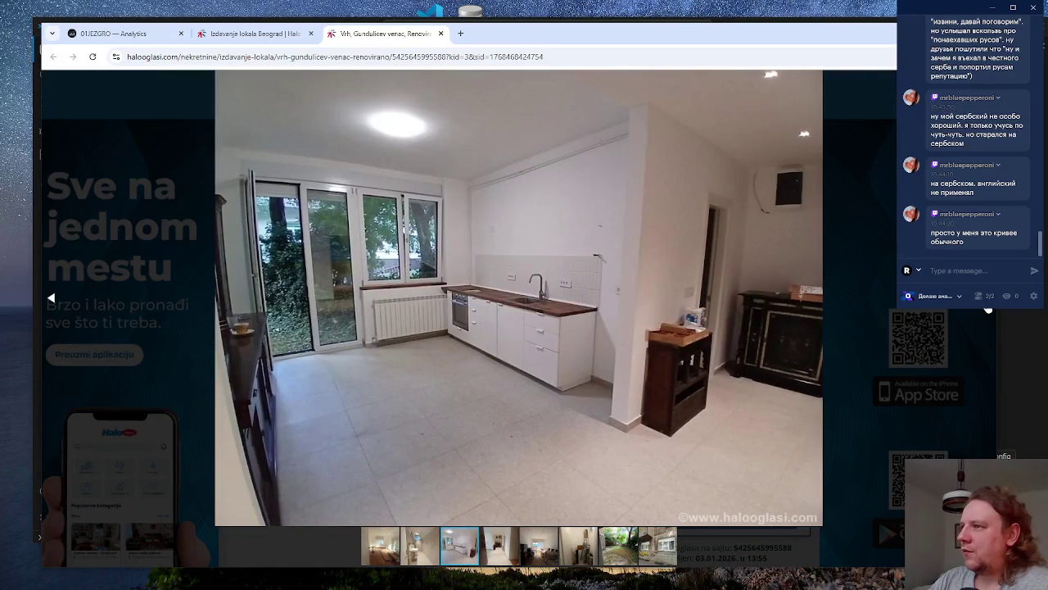
left_click(988, 311)
left_click(52, 301)
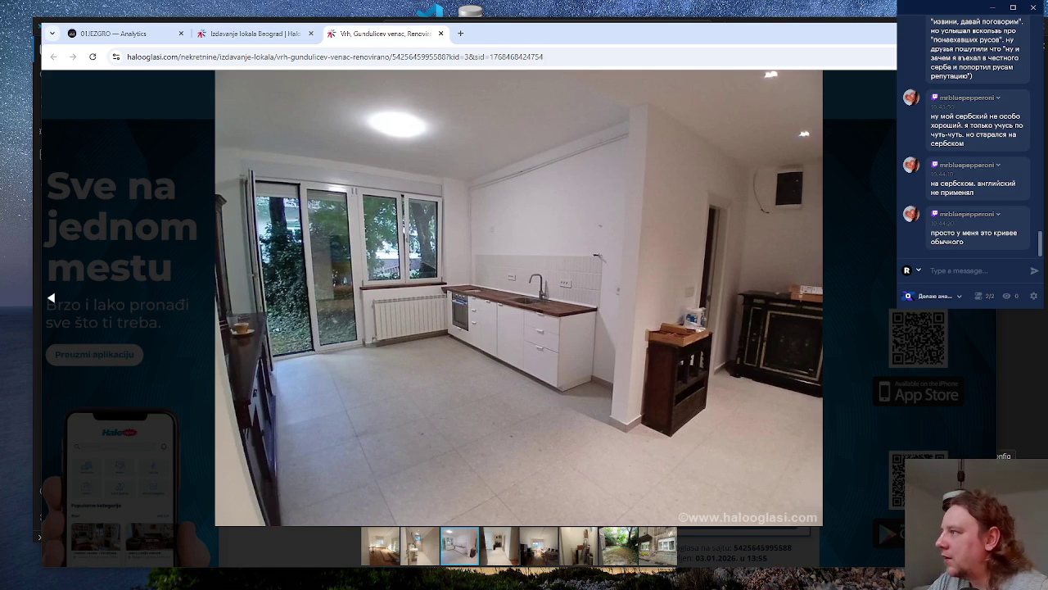
Continue through the room, storage, garden and facade photos, wrapping round to the hallway again.
left_click(985, 309)
left_click(985, 310)
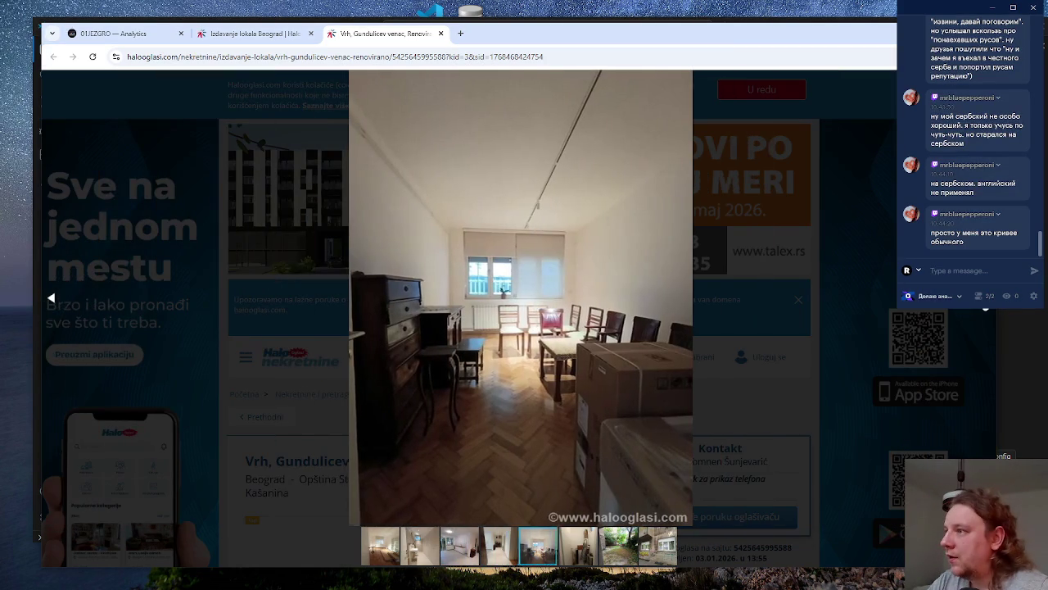
left_click(985, 310)
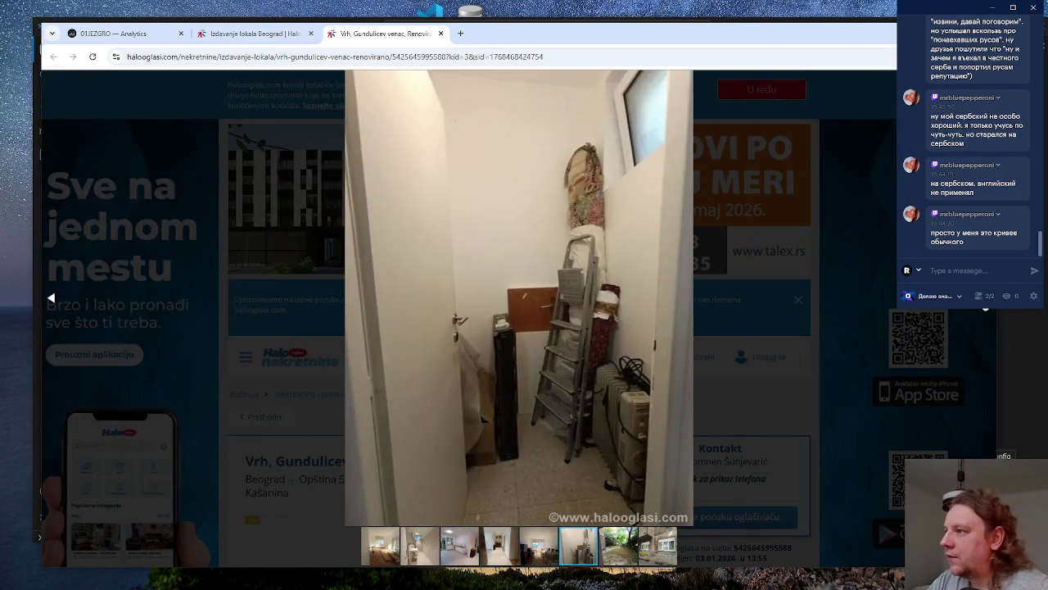
left_click(985, 310)
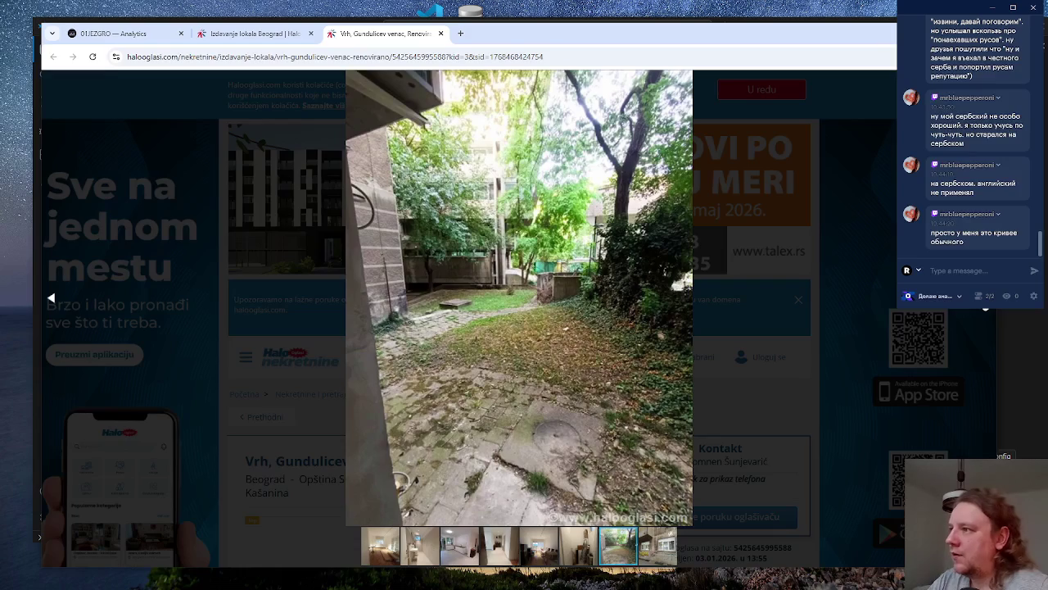
left_click(985, 310)
left_click(985, 310)
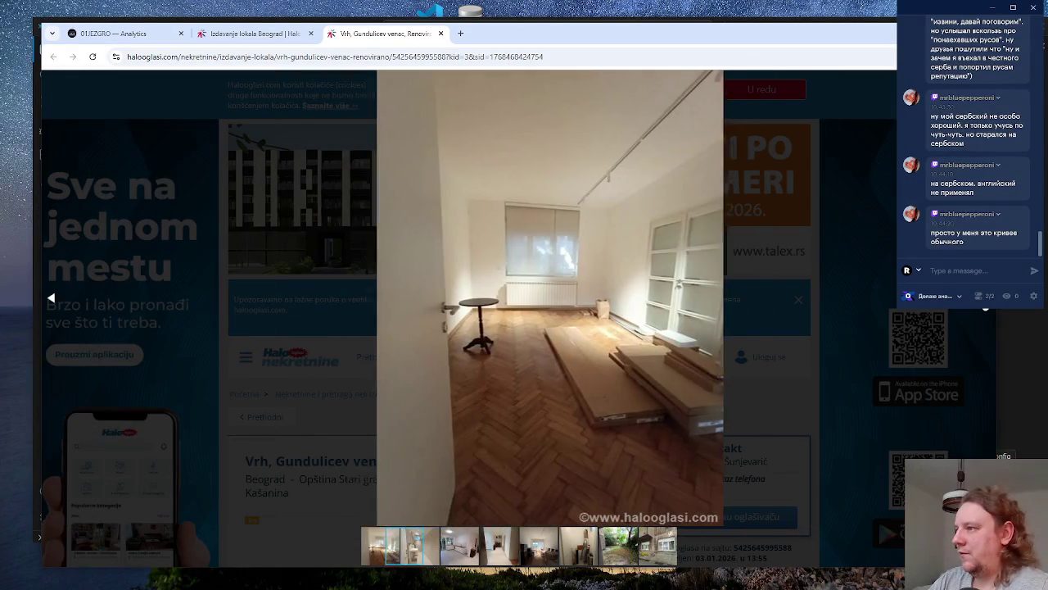
left_click(985, 310)
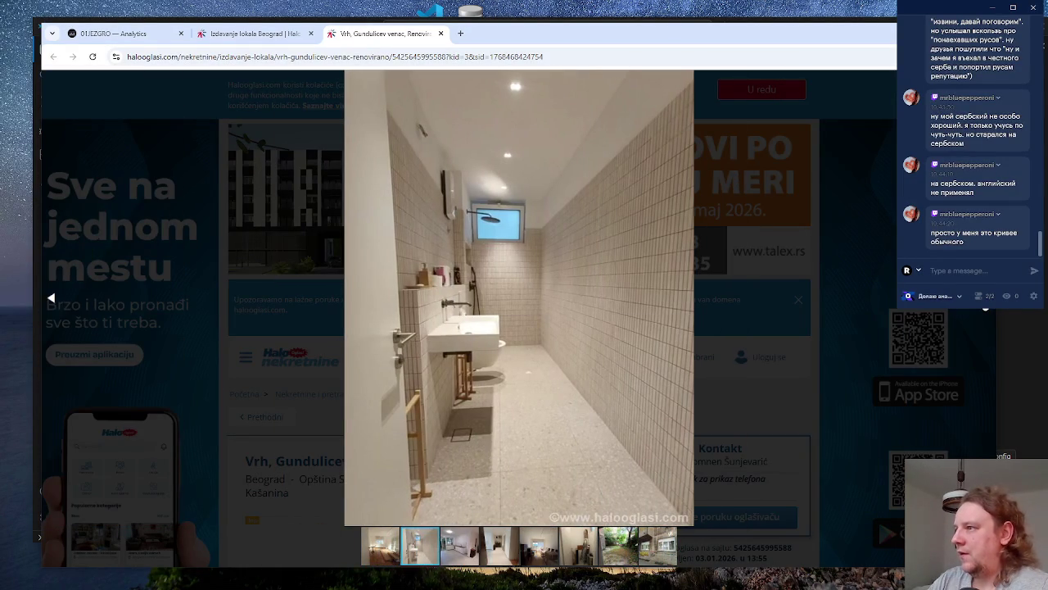
left_click(985, 310)
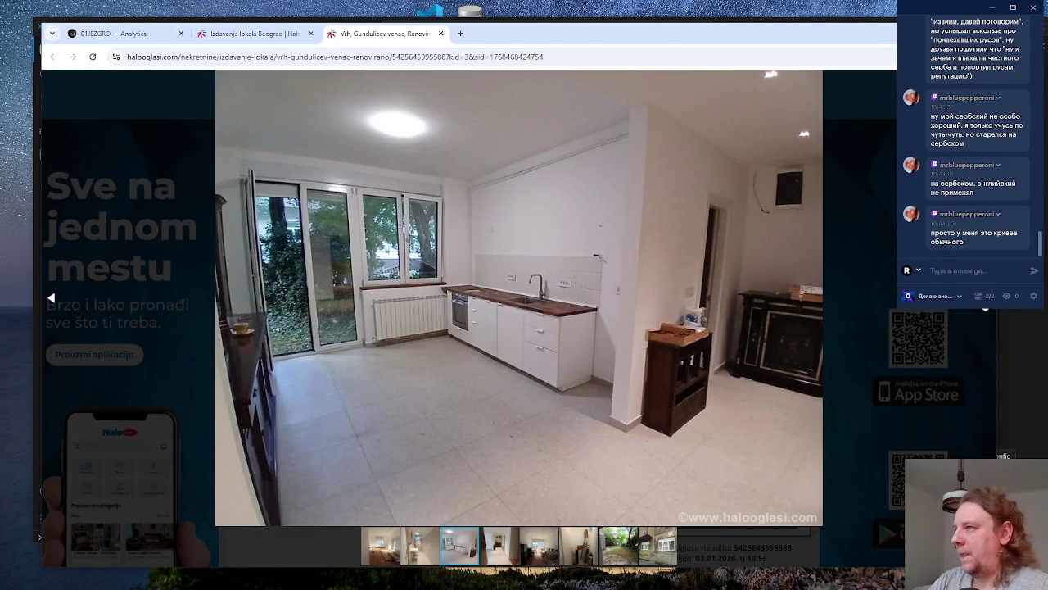
left_click(986, 310)
Close the gallery and add the Gundulicev venac listing to favourites.
key("Escape")
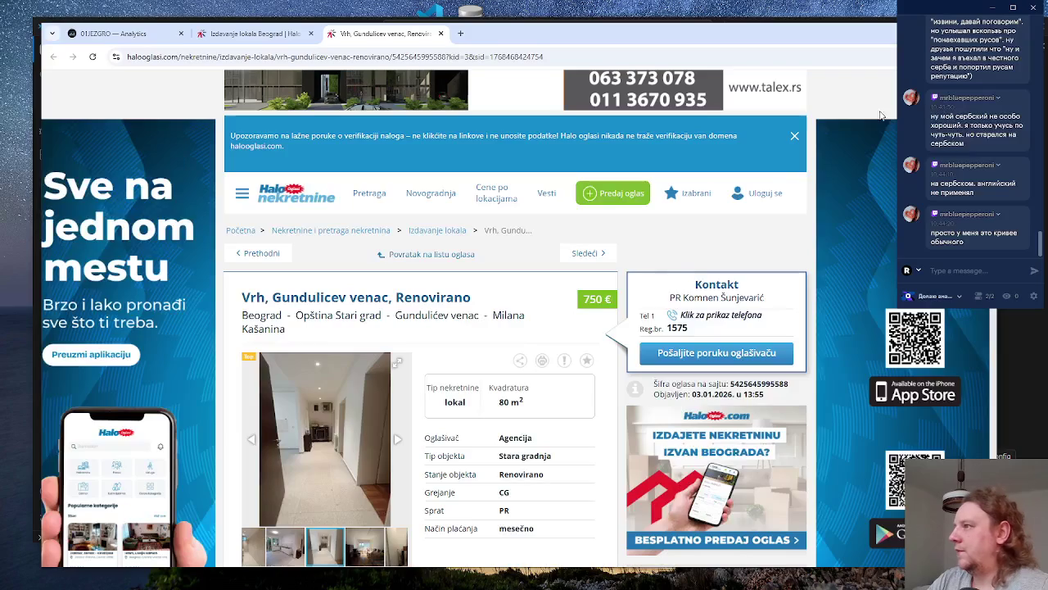
left_click(586, 362)
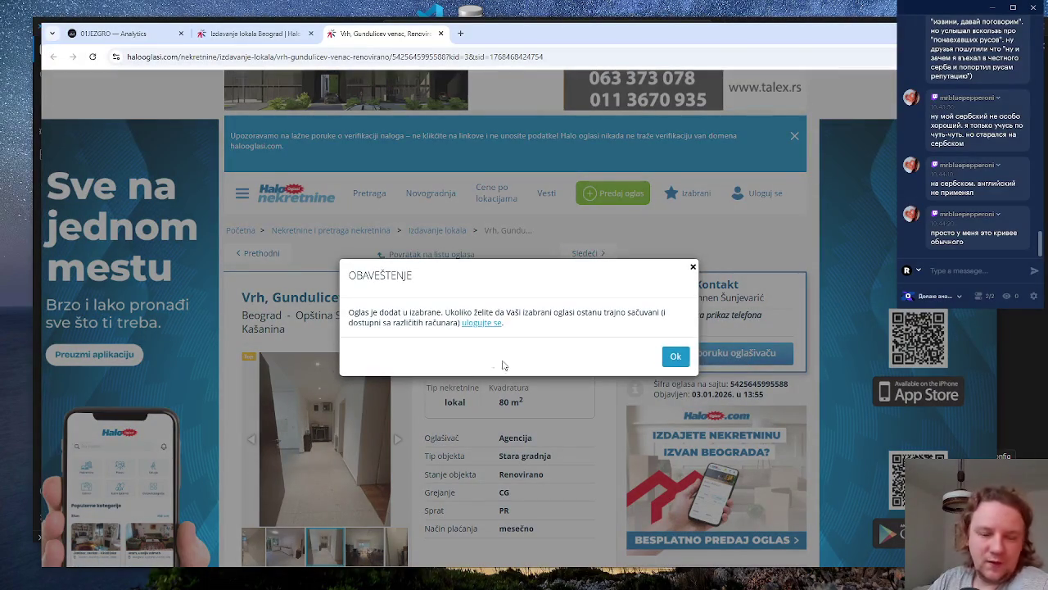
left_click(675, 356)
Read the Dodatni opis description, then reopen the photo gallery full screen.
scroll(469, 355, "down", 5)
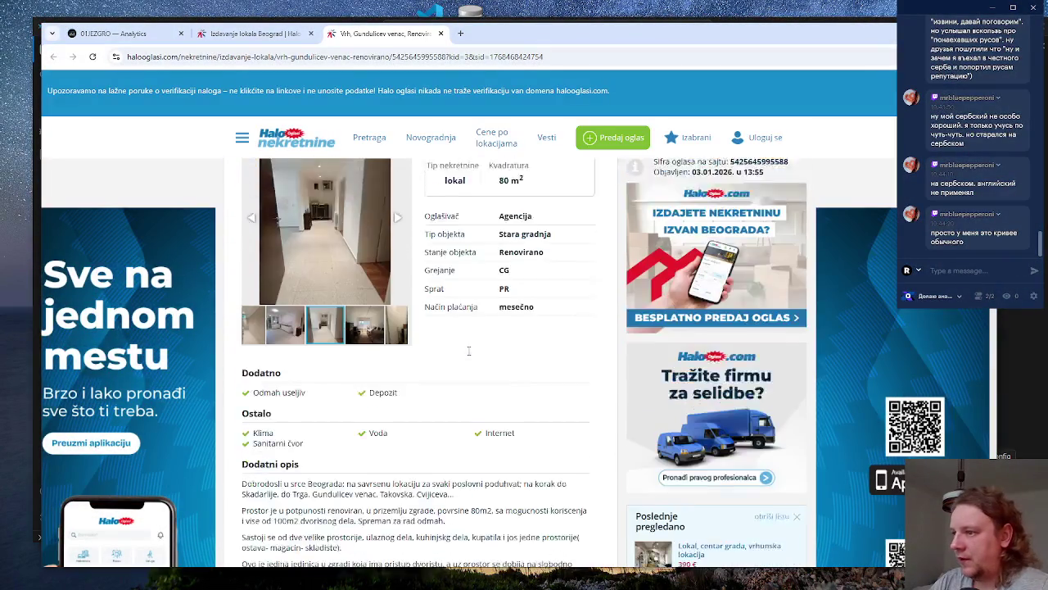
scroll(317, 442, "down", 1)
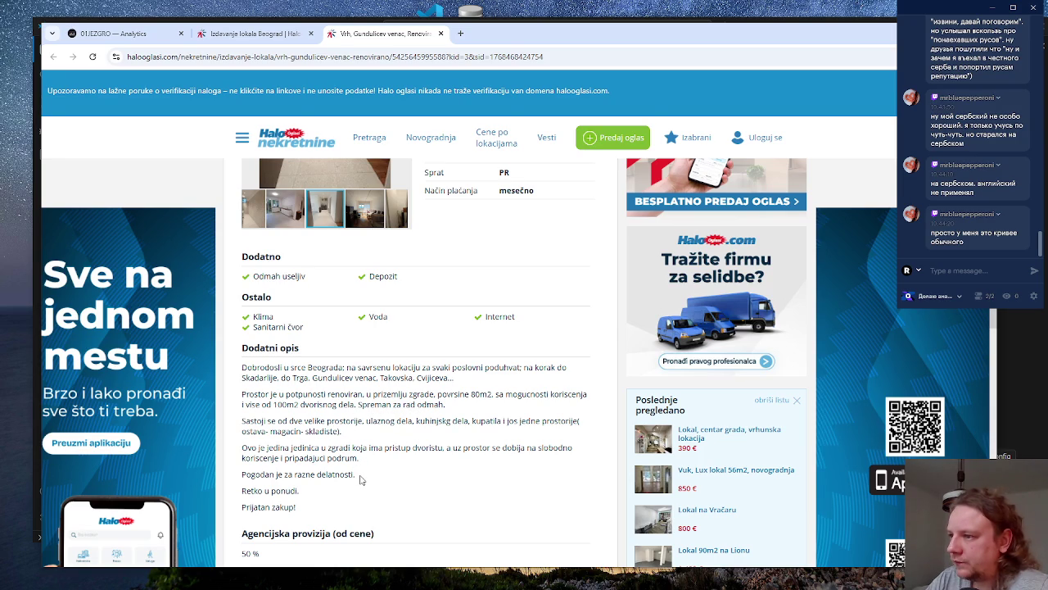
scroll(357, 447, "up", 3)
left_click(323, 249)
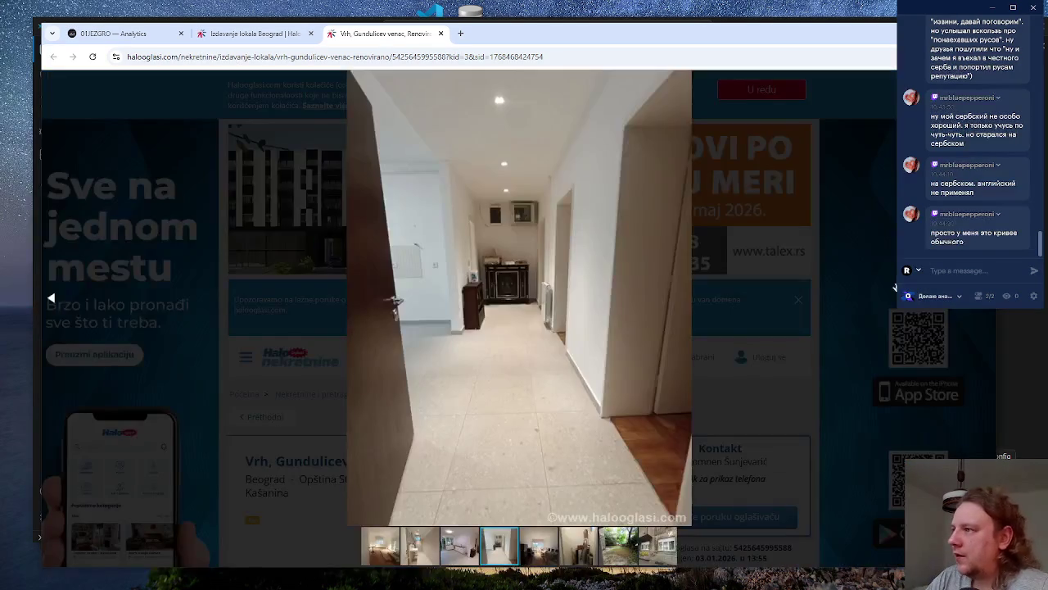
Step through the remaining photos, close the viewer and scroll down to the description.
key("Right")
key("Right")
key("Right")
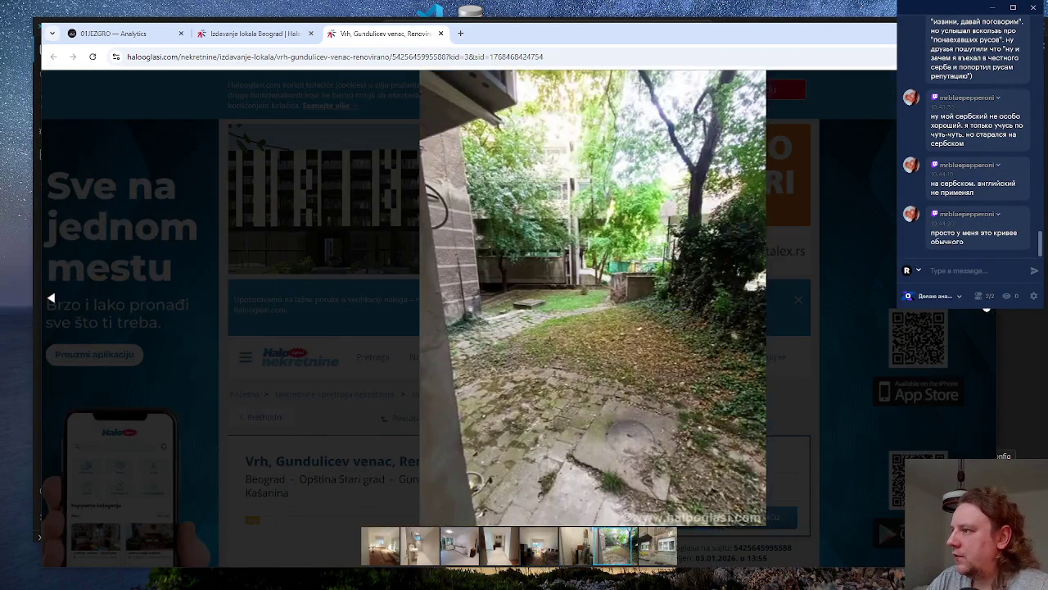
key("Right")
key("Right")
key("Right")
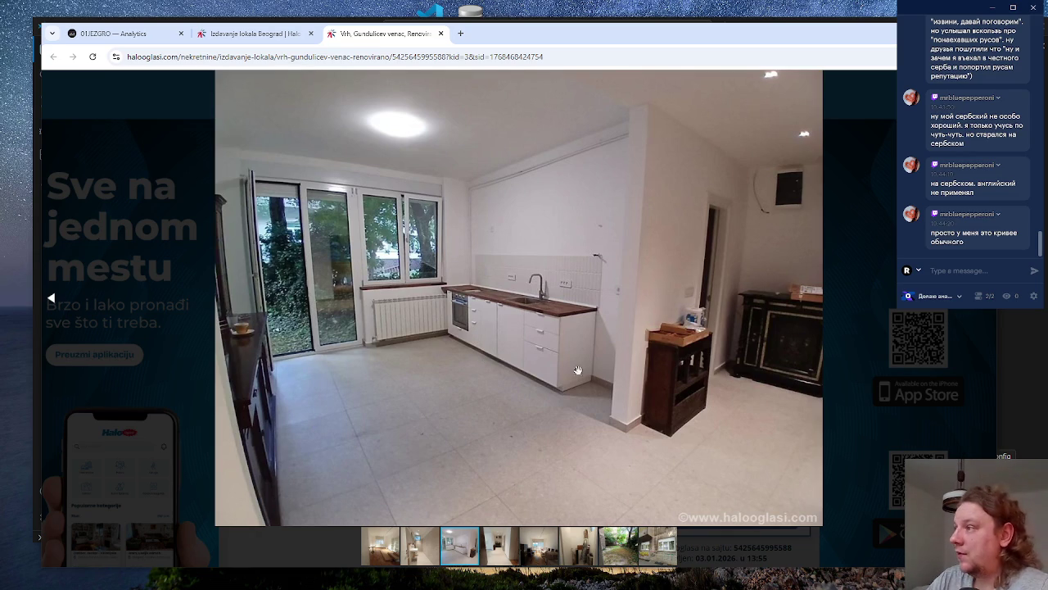
key("Right")
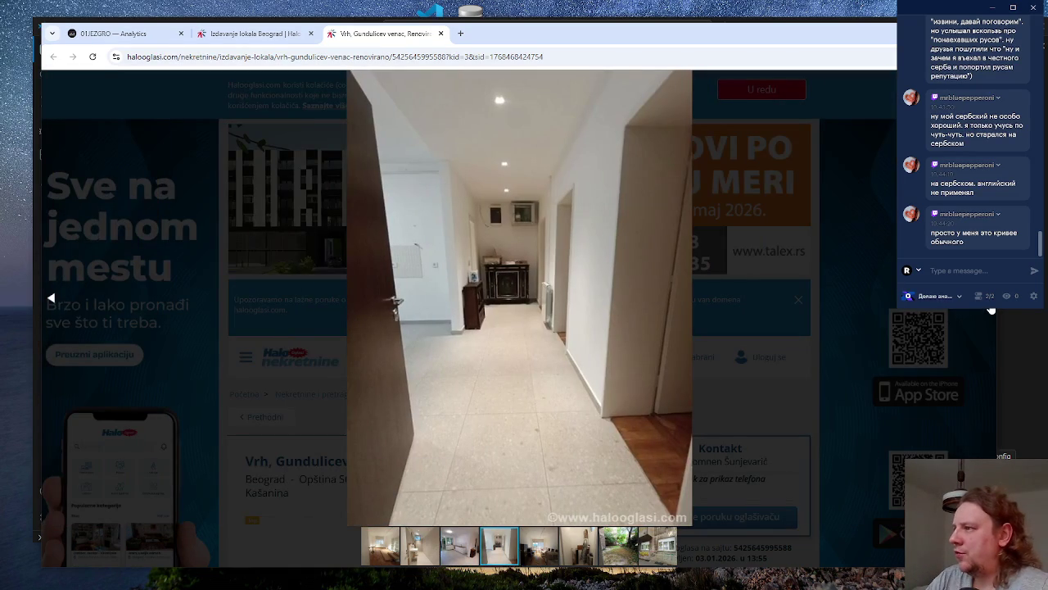
key("Right")
key("Right")
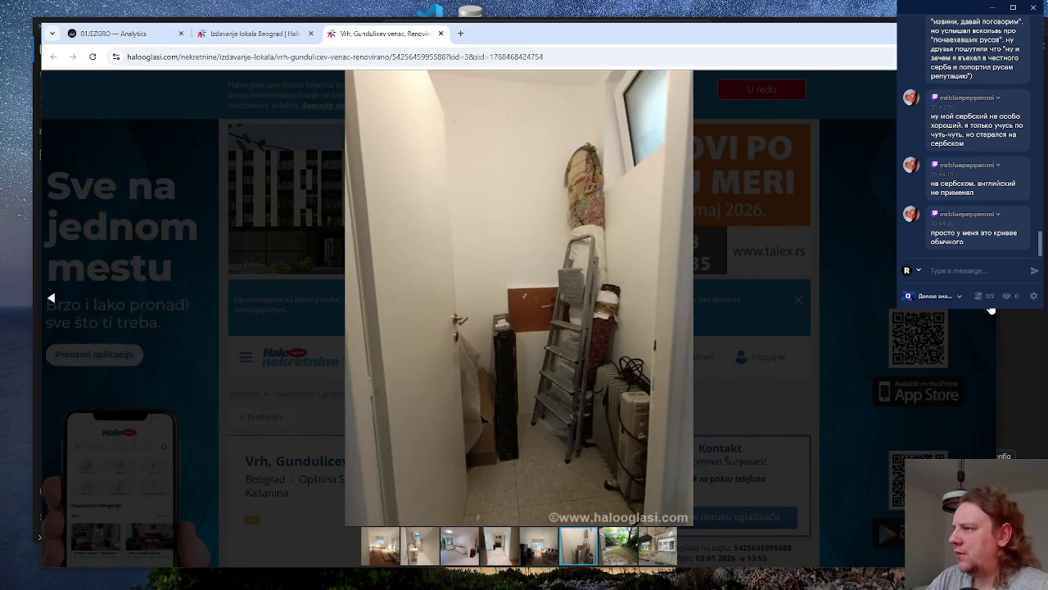
key("Right")
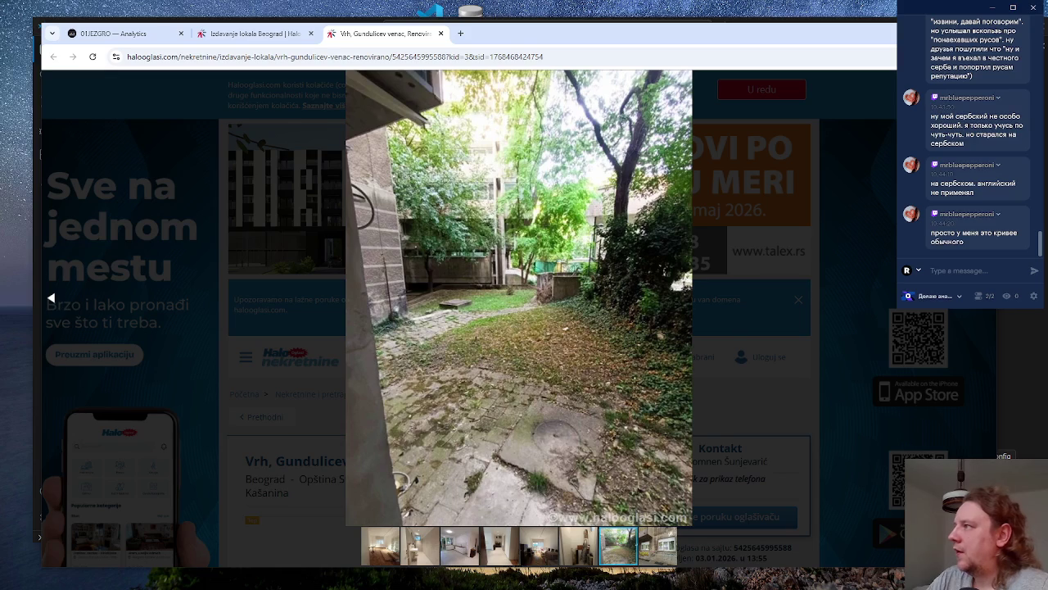
key("Escape")
scroll(467, 406, "down", 2)
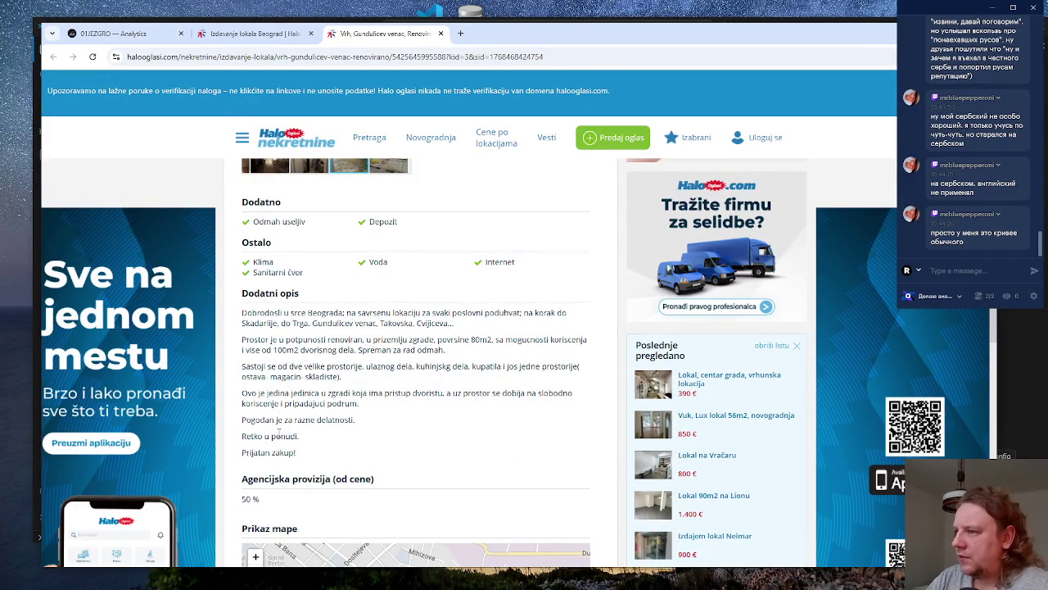
Scroll through the listing and similar-ads carousel, then go back to the rental map and pan it.
left_click_drag(259, 403, 260, 434)
left_click(344, 402)
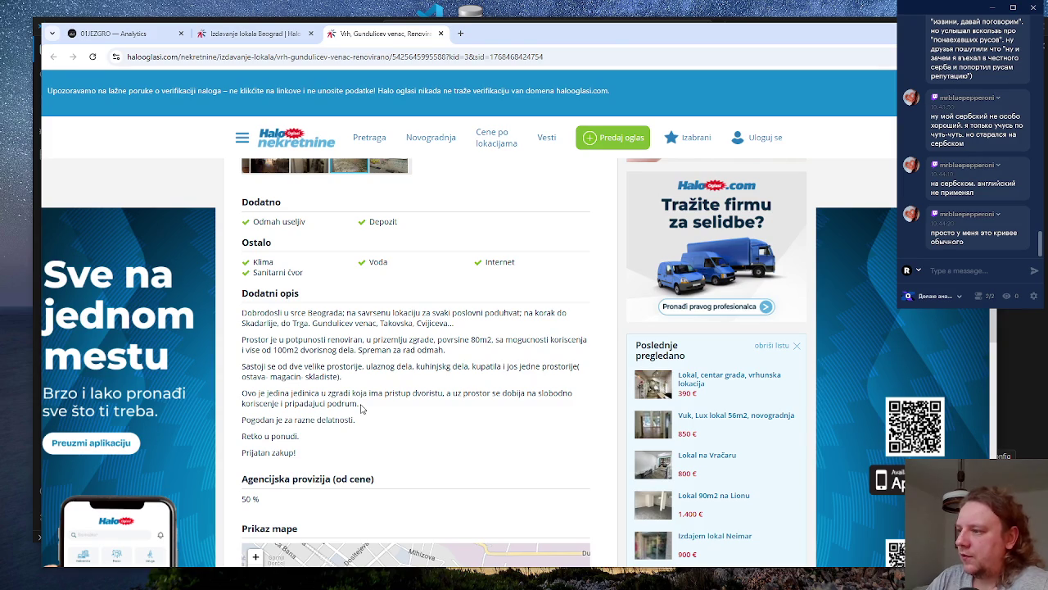
scroll(376, 357, "down", 1)
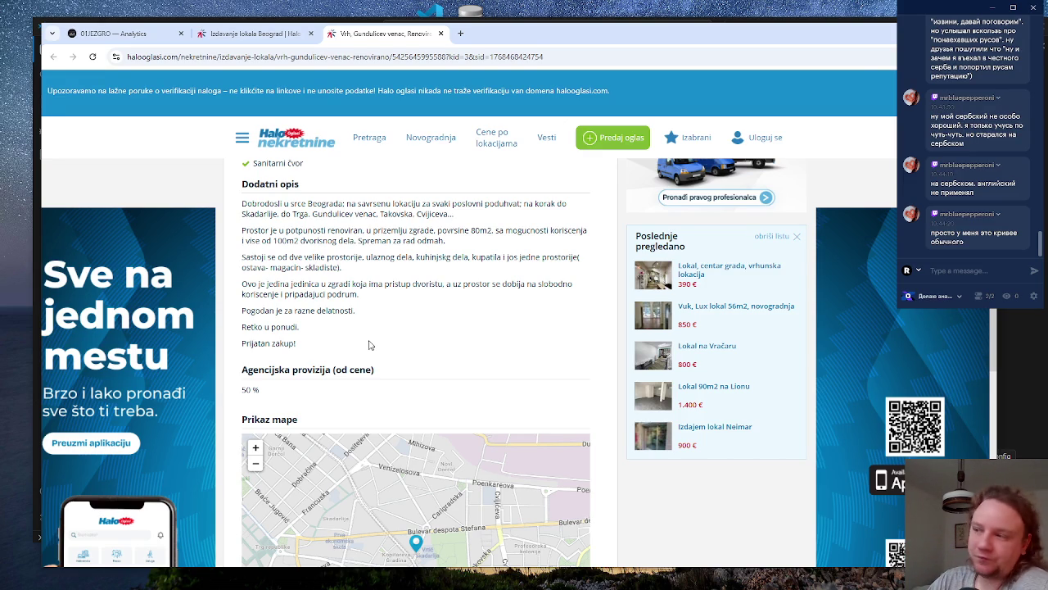
scroll(374, 335, "down", 3)
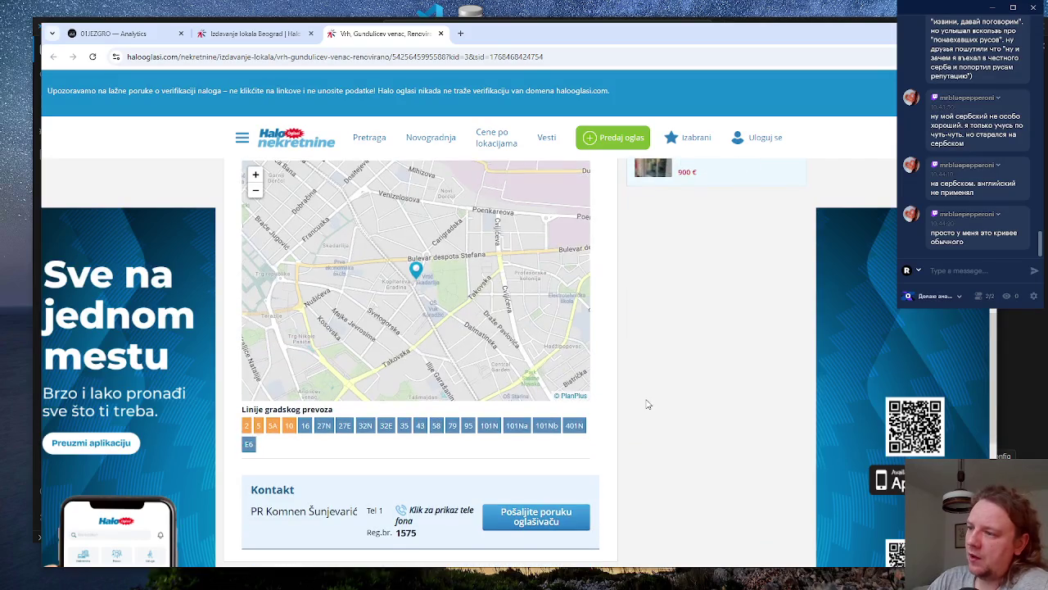
scroll(639, 400, "down", 2)
scroll(646, 397, "down", 1)
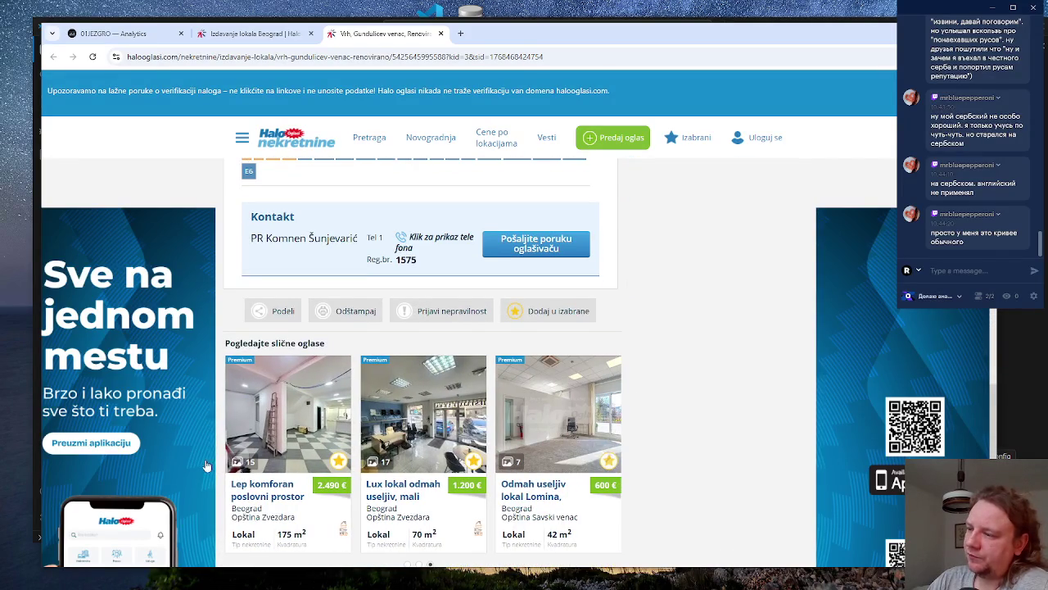
left_click(237, 455)
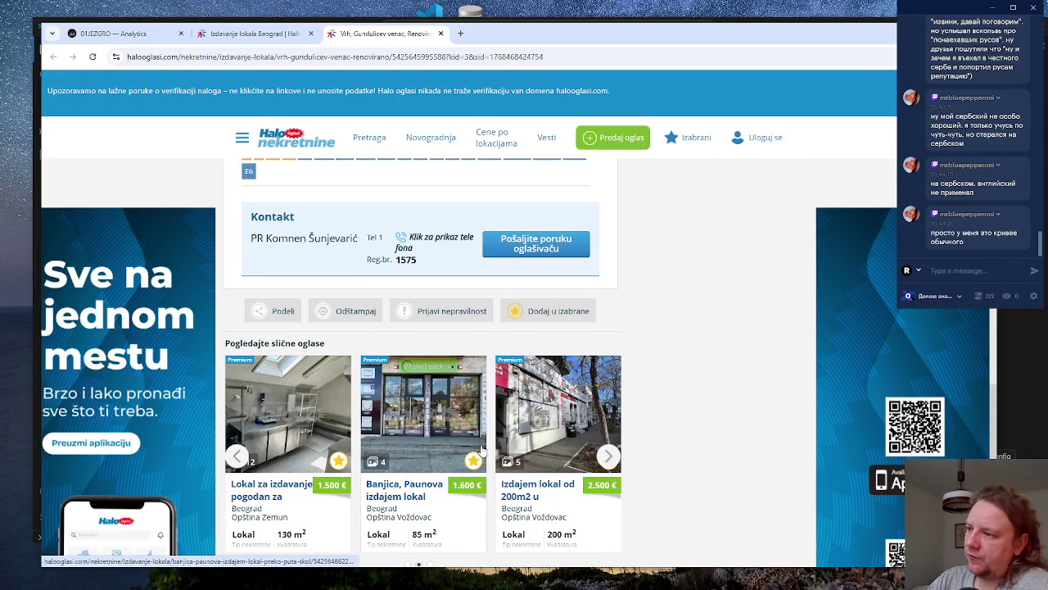
scroll(427, 416, "down", 1)
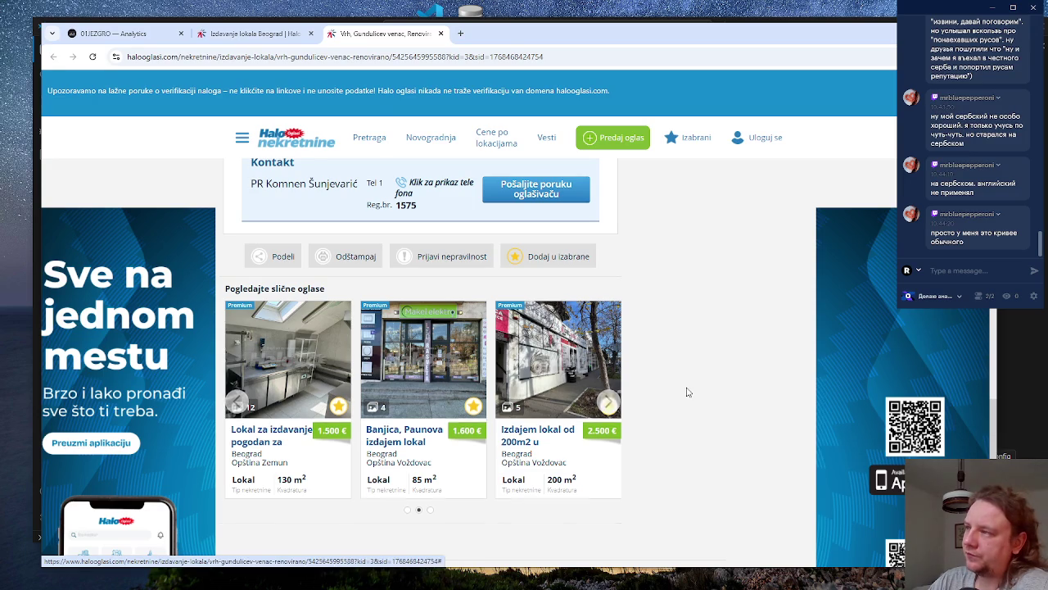
scroll(685, 391, "up", 10)
left_click(254, 34)
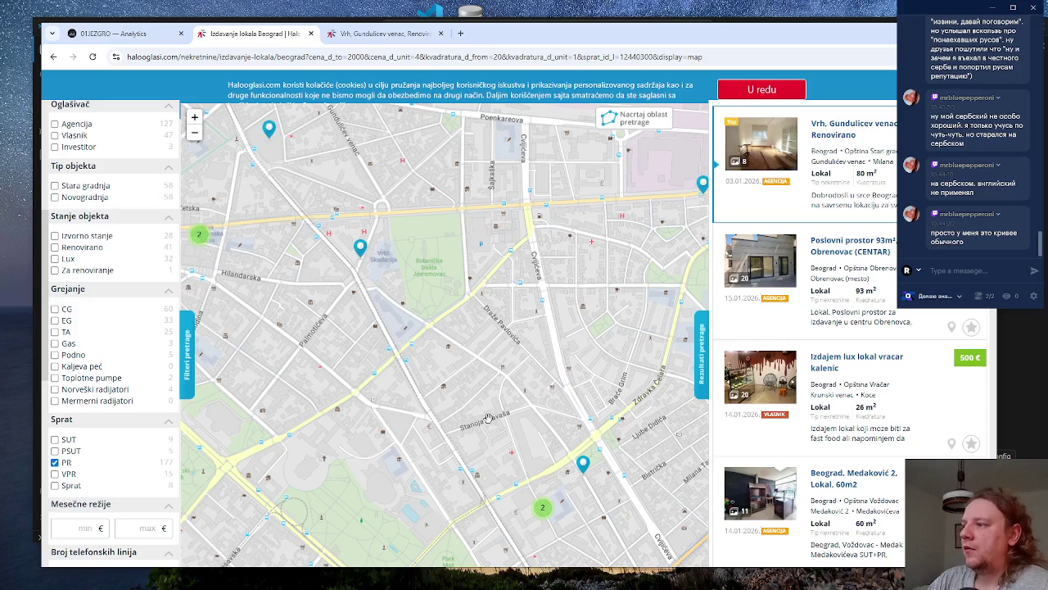
left_click_drag(547, 412, 446, 375)
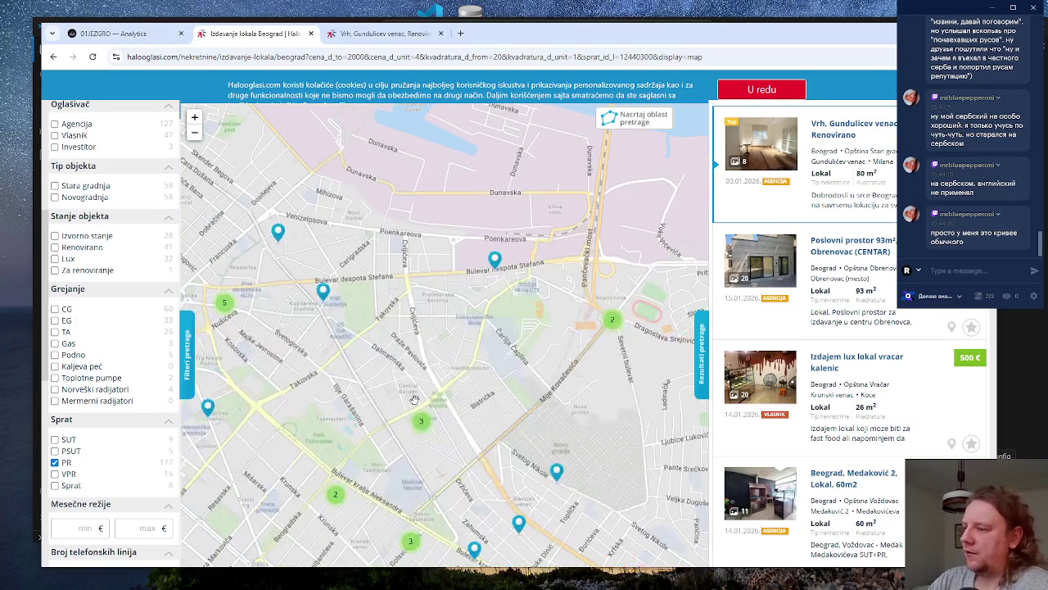
key("alt+Tab")
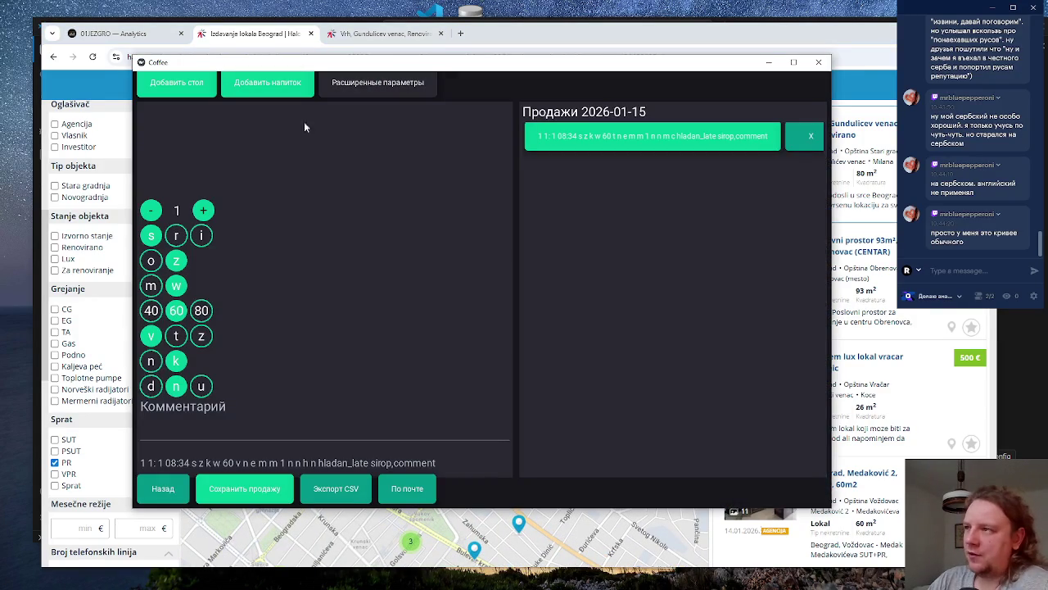
left_click(377, 82)
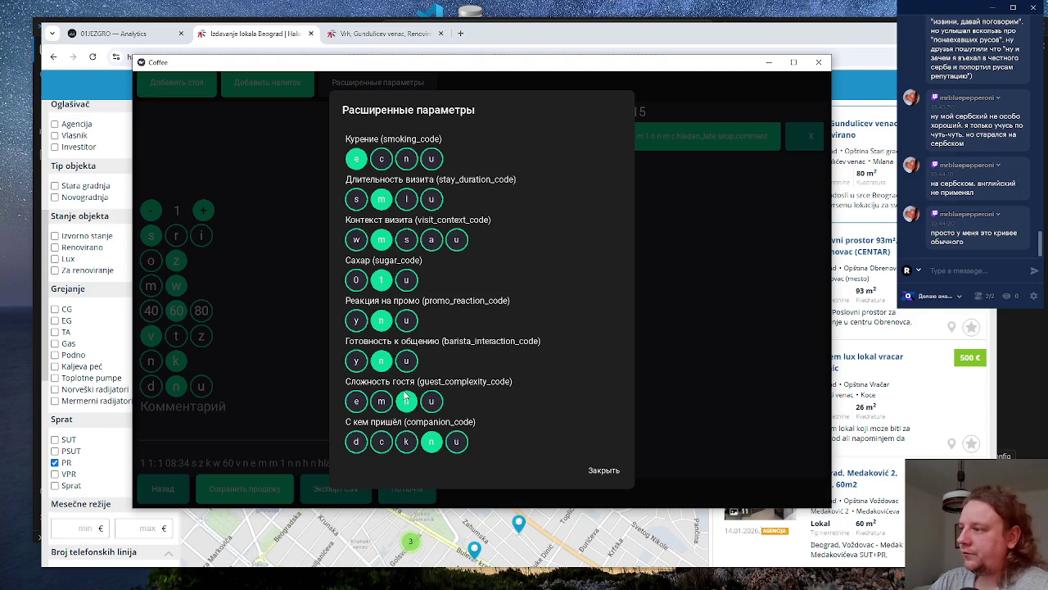
left_click(604, 470)
left_click(847, 51)
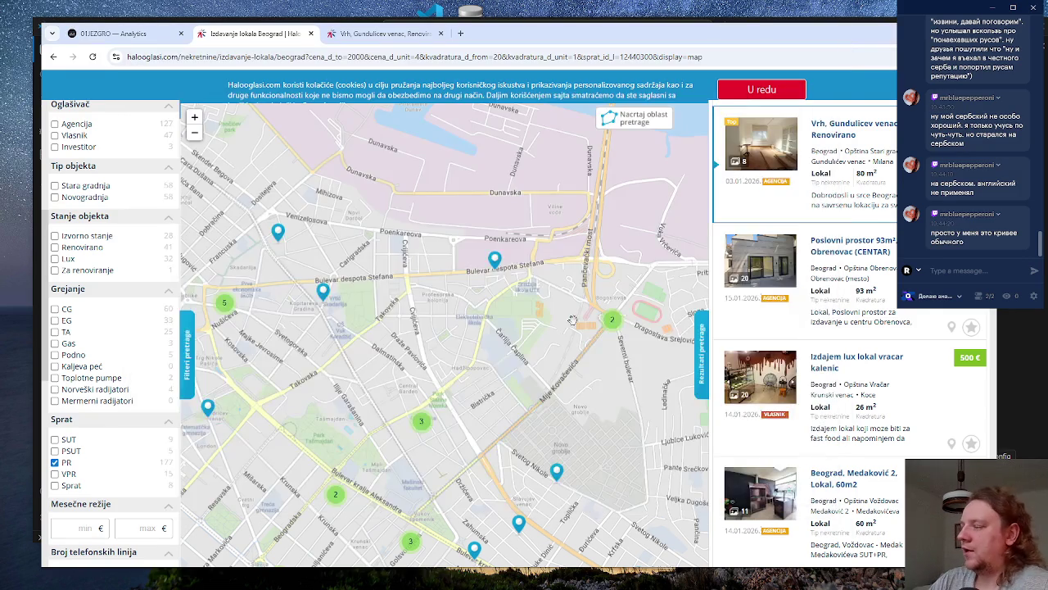
Reopen the Gundulićev venac listing from the map, check the Izabrani favourites, and close both listing tabs.
scroll(409, 332, "up", 2)
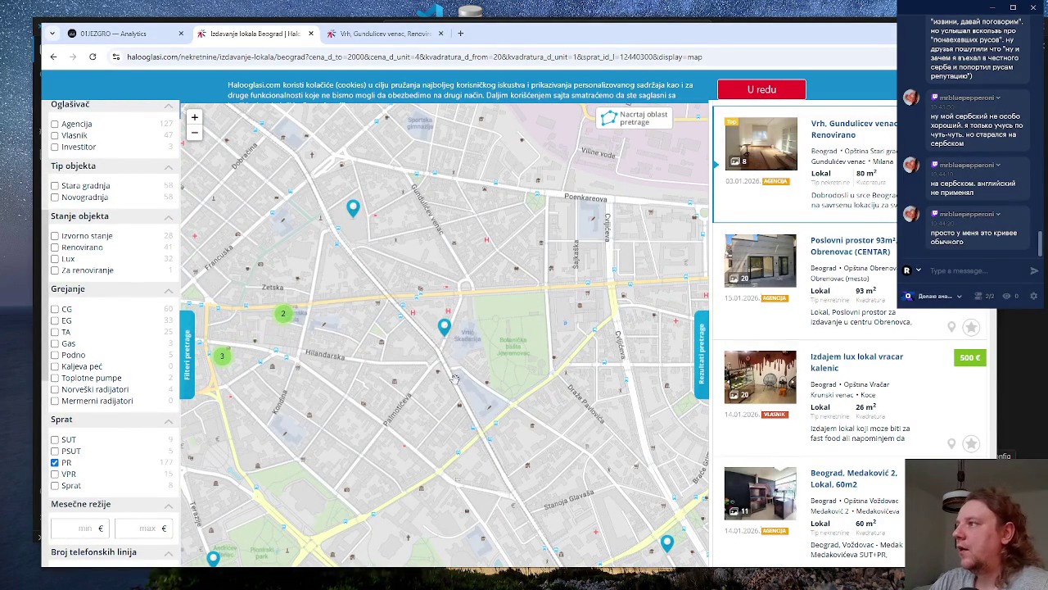
left_click_drag(399, 360, 452, 412)
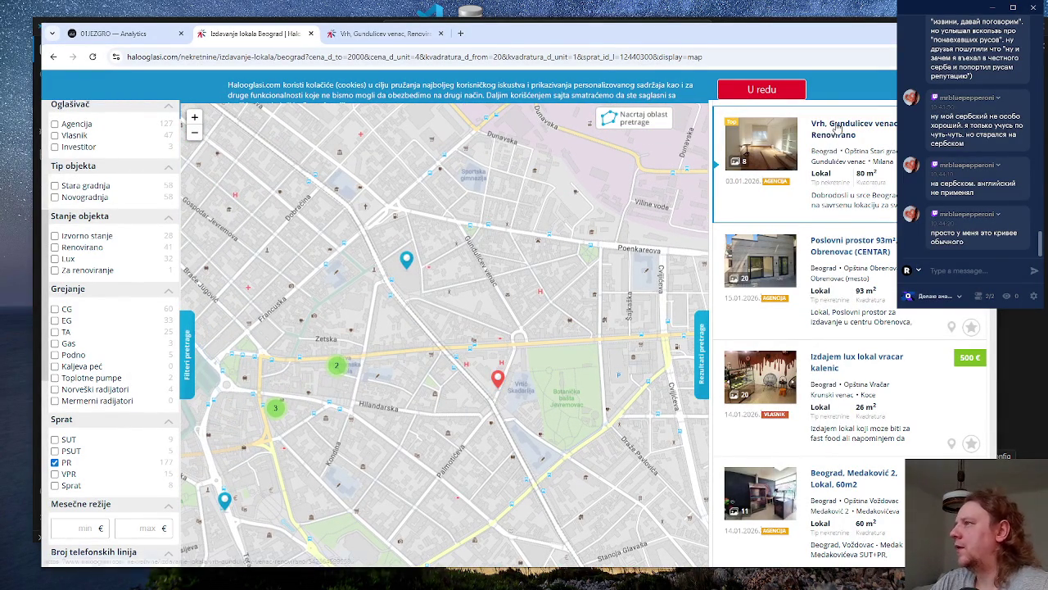
left_click(497, 377)
left_click(511, 35)
scroll(563, 283, "up", 10)
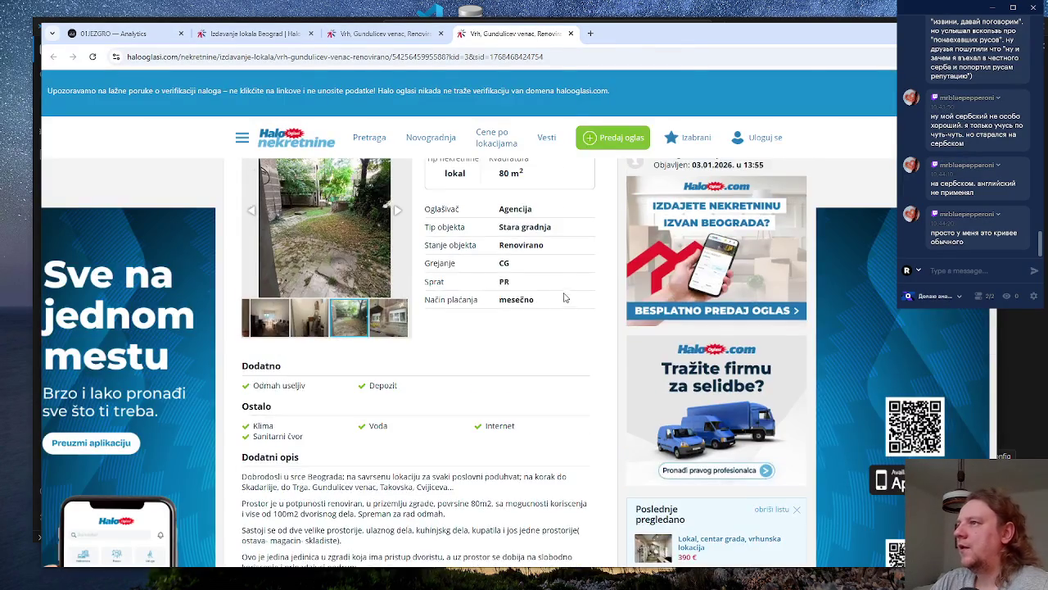
left_click(688, 247)
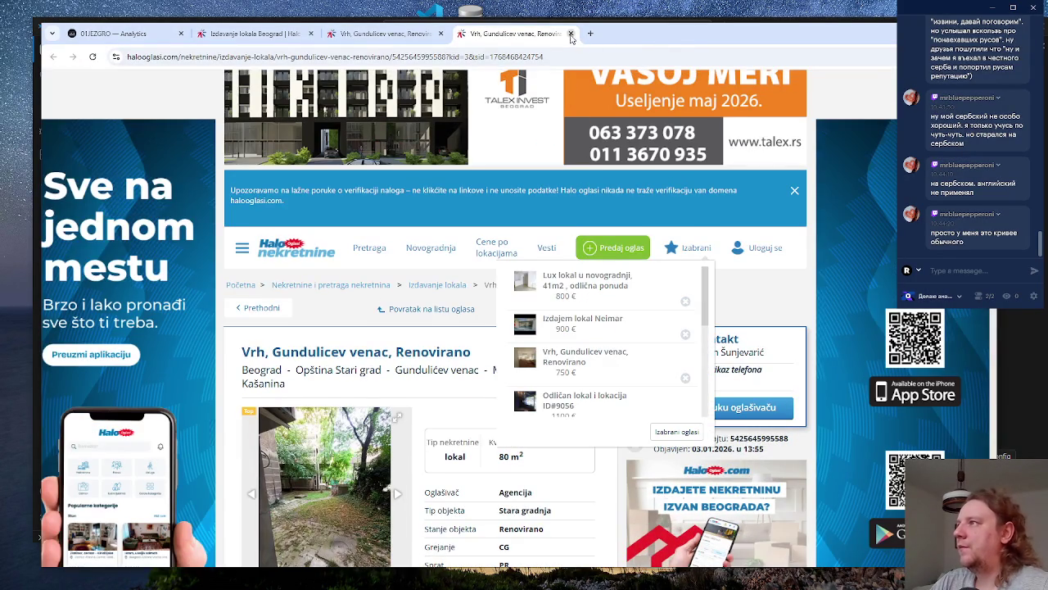
scroll(606, 344, "down", 1)
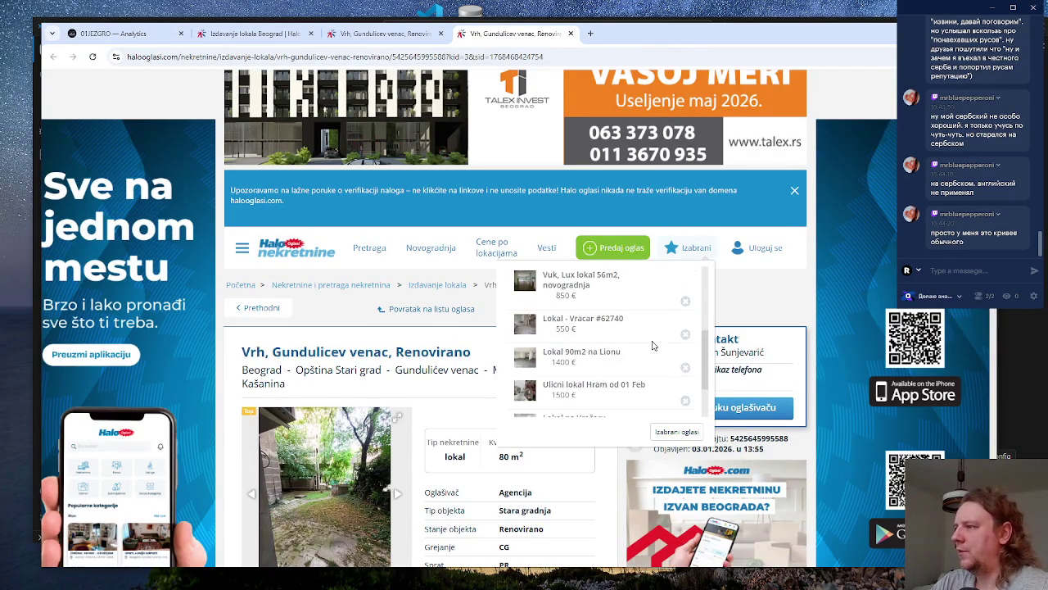
left_click(572, 34)
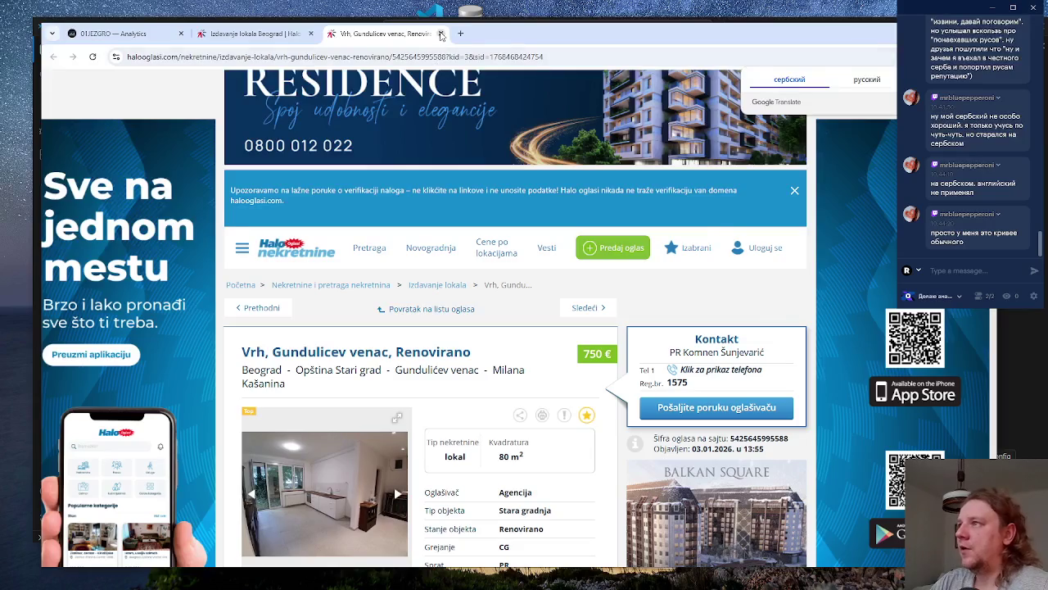
left_click(441, 34)
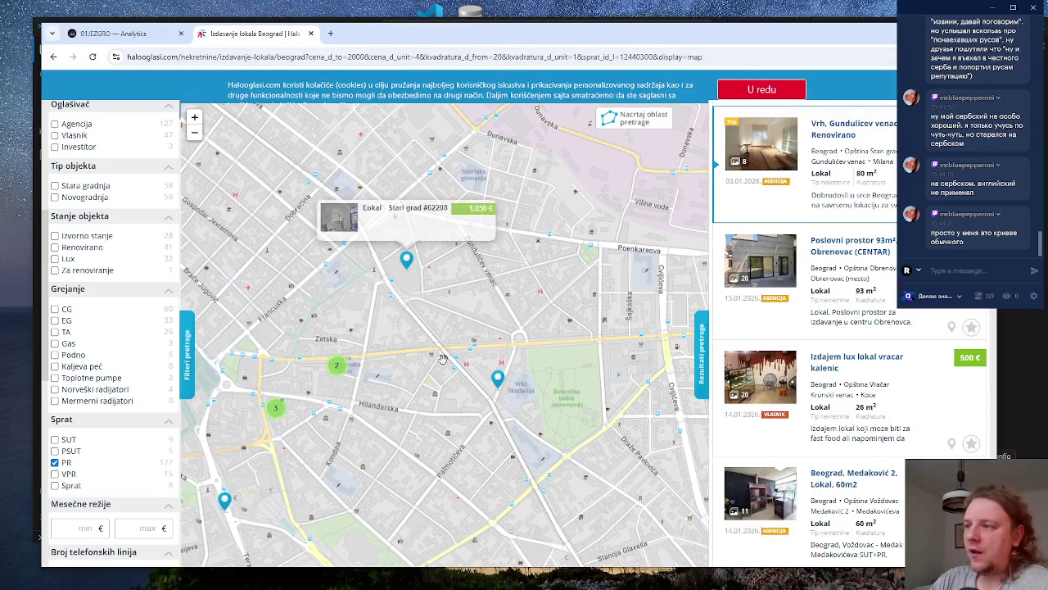
Pan the map north-west and toward Tašmajdan, previewing the Kralja Petra and Lux lokal listings.
scroll(364, 376, "up", 2)
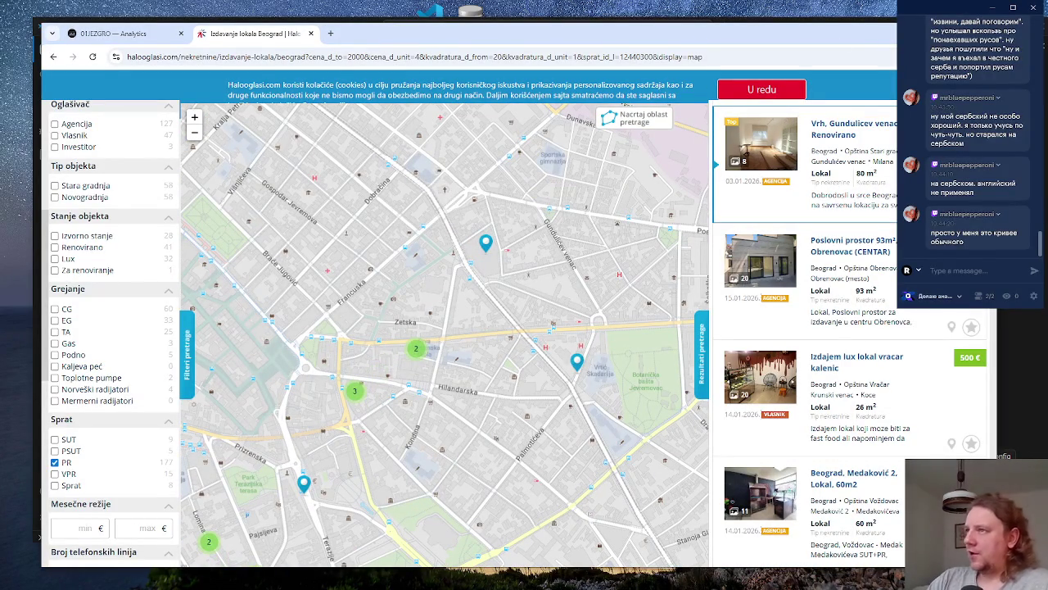
mouse_move(317, 181)
left_mouse_down()
mouse_move(366, 290)
mouse_move(409, 327)
left_mouse_up()
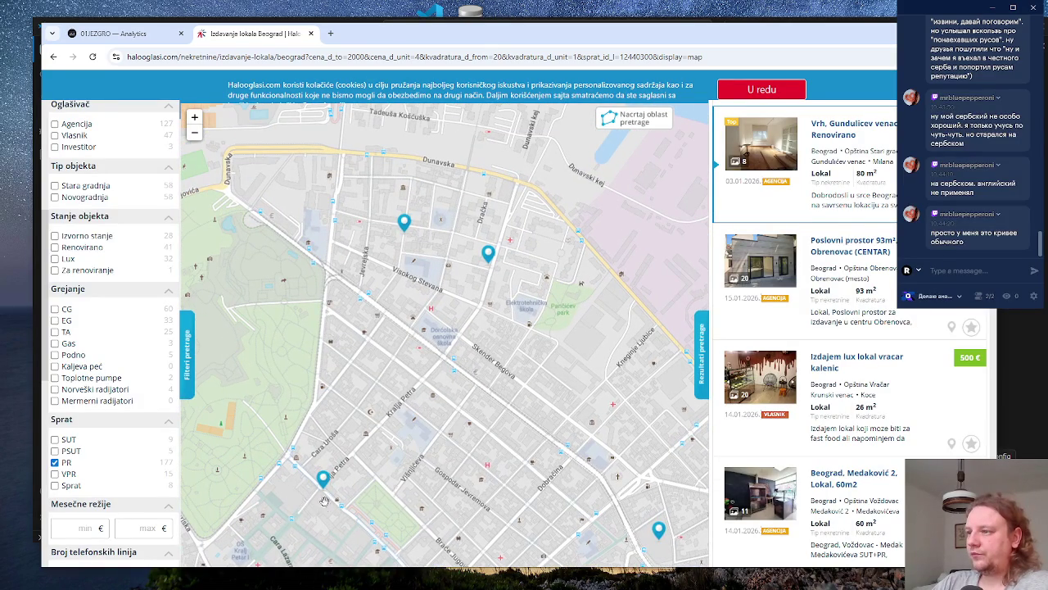
left_click(324, 482)
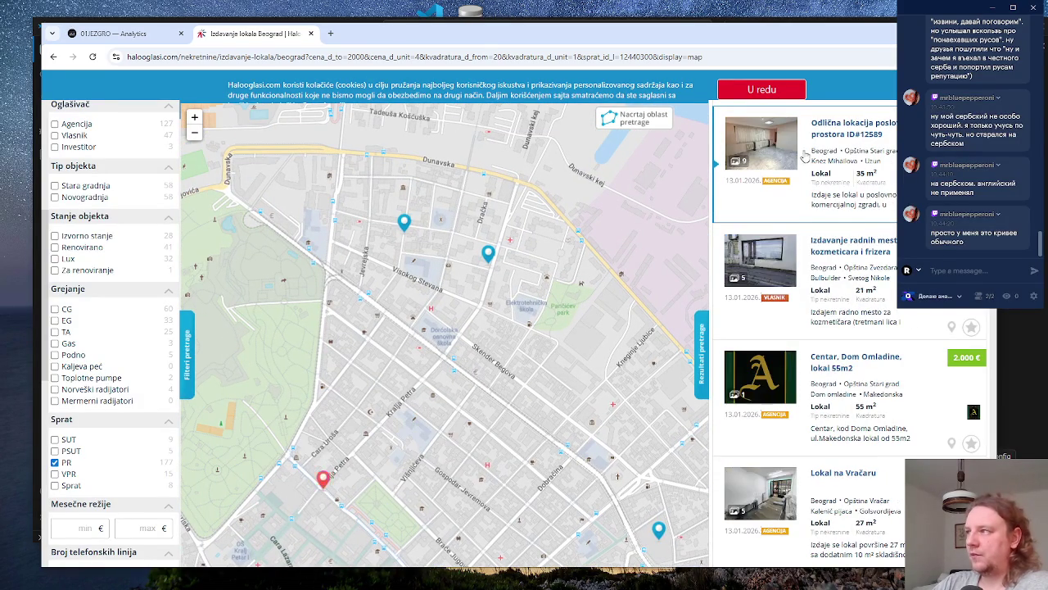
scroll(507, 311, "down", 3)
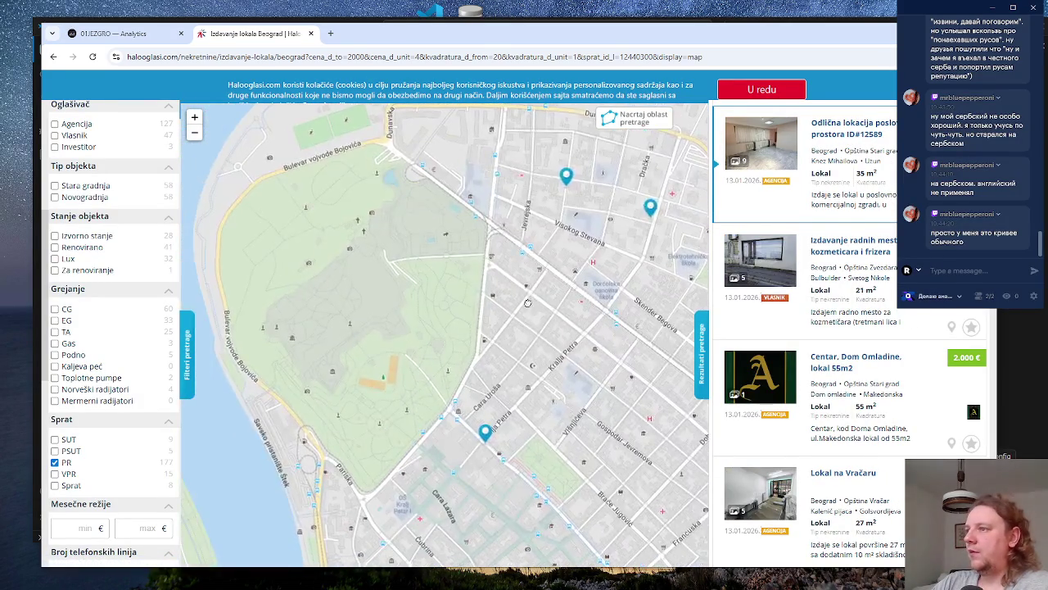
scroll(504, 402, "up", 2)
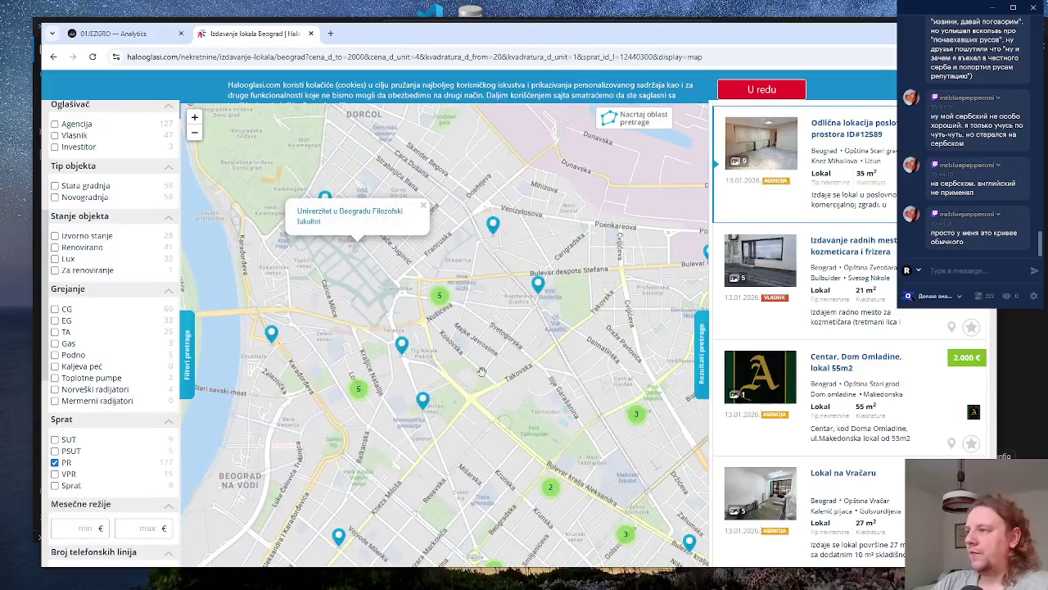
left_click_drag(503, 402, 432, 291)
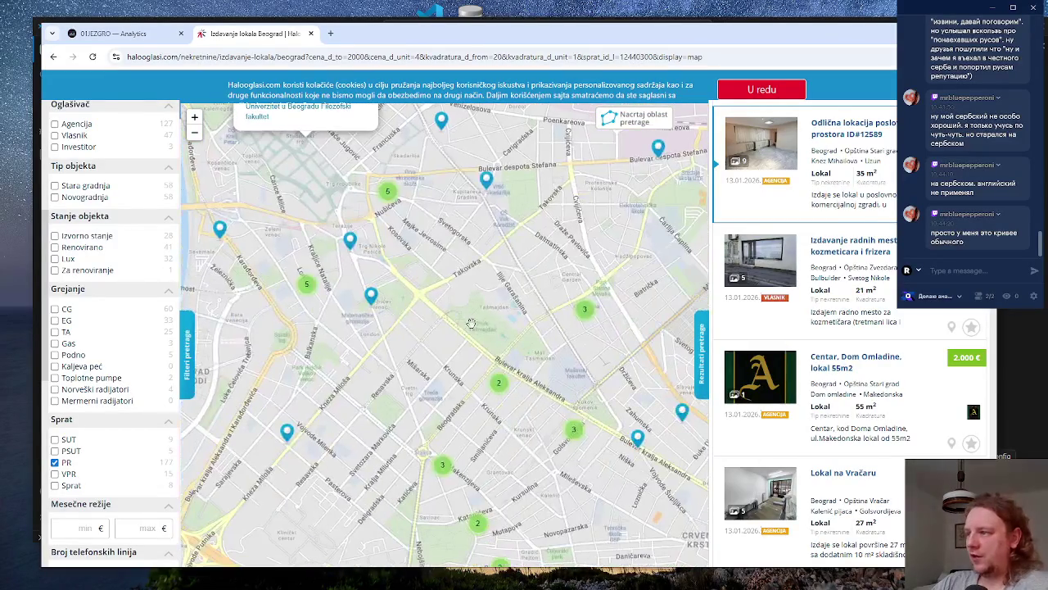
scroll(495, 456, "up", 2)
scroll(495, 456, "up", 2)
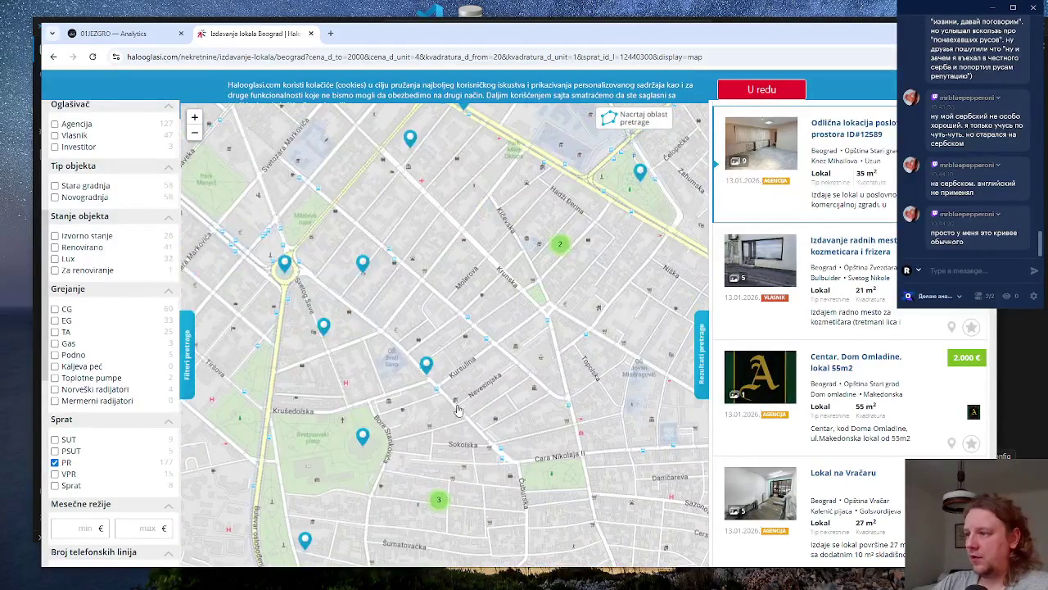
scroll(442, 397, "up", 3)
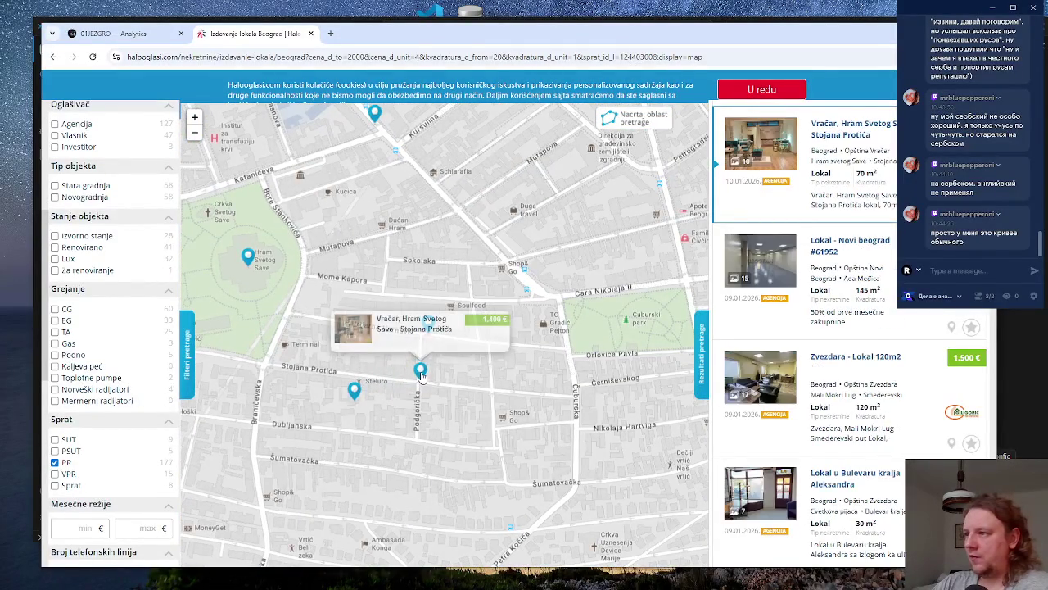
mouse_move(425, 329)
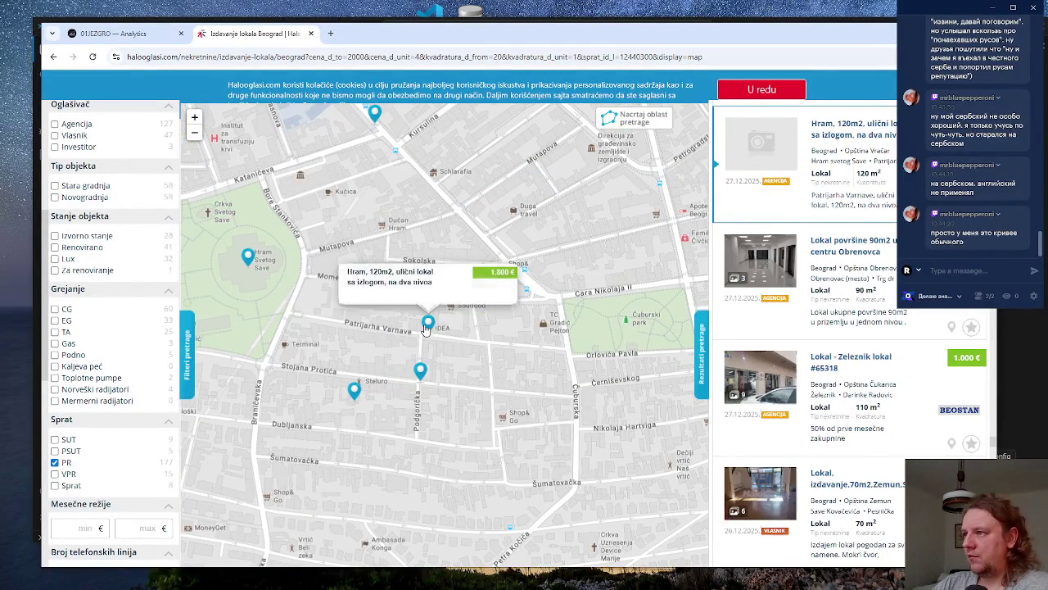
left_click(357, 398)
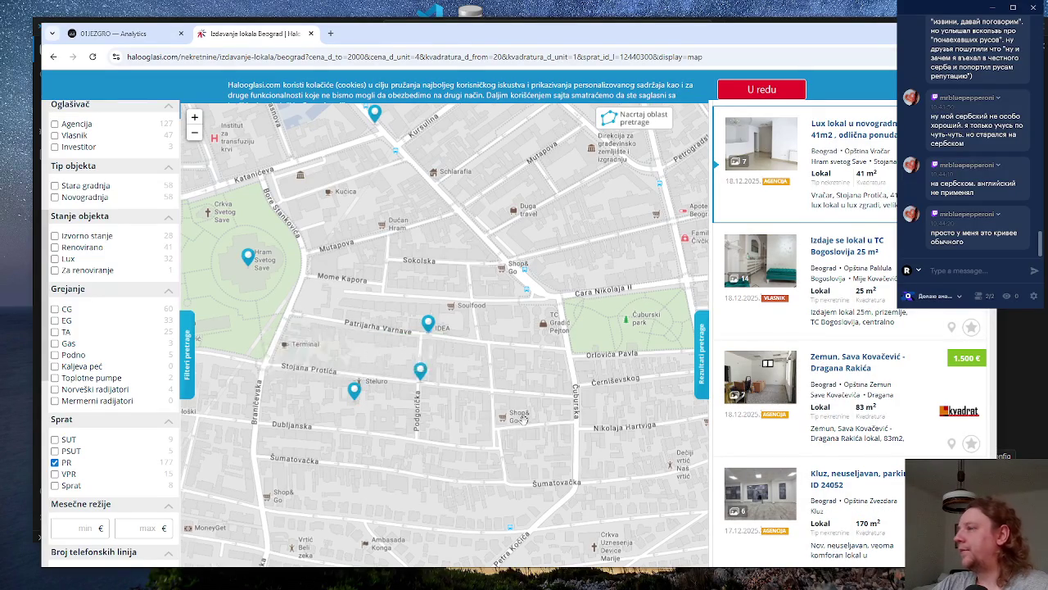
Move to another neighbourhood, preview Lokal - Lion, and open the 250 € Zvezdara salon listing in a background tab.
scroll(430, 164, "down", 3)
mouse_move(470, 277)
left_mouse_down()
mouse_move(541, 195)
mouse_move(447, 244)
mouse_move(412, 321)
mouse_move(427, 378)
left_mouse_up()
scroll(387, 230, "up", 2)
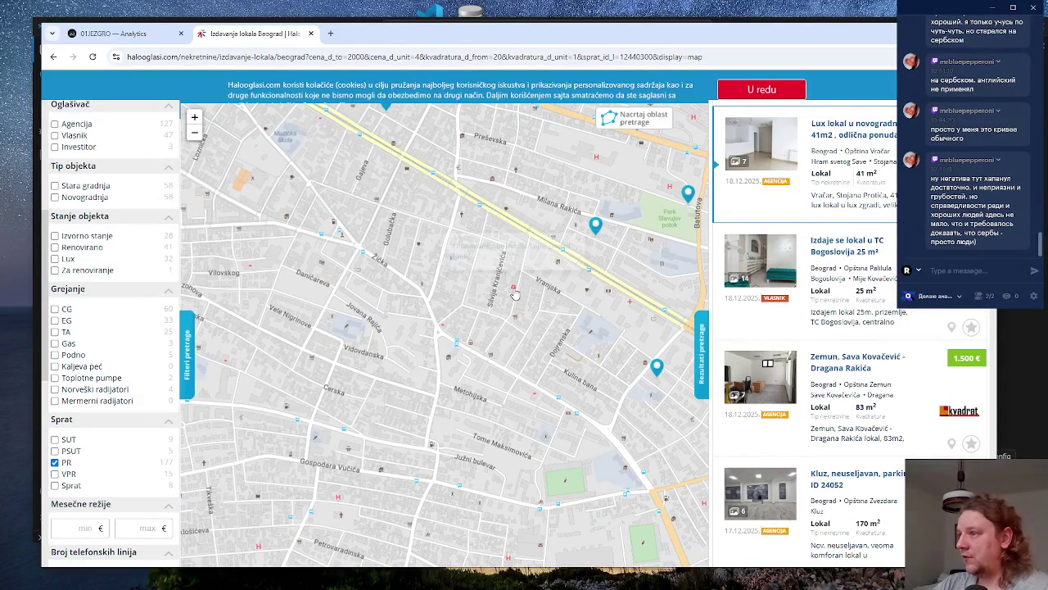
left_click(513, 286)
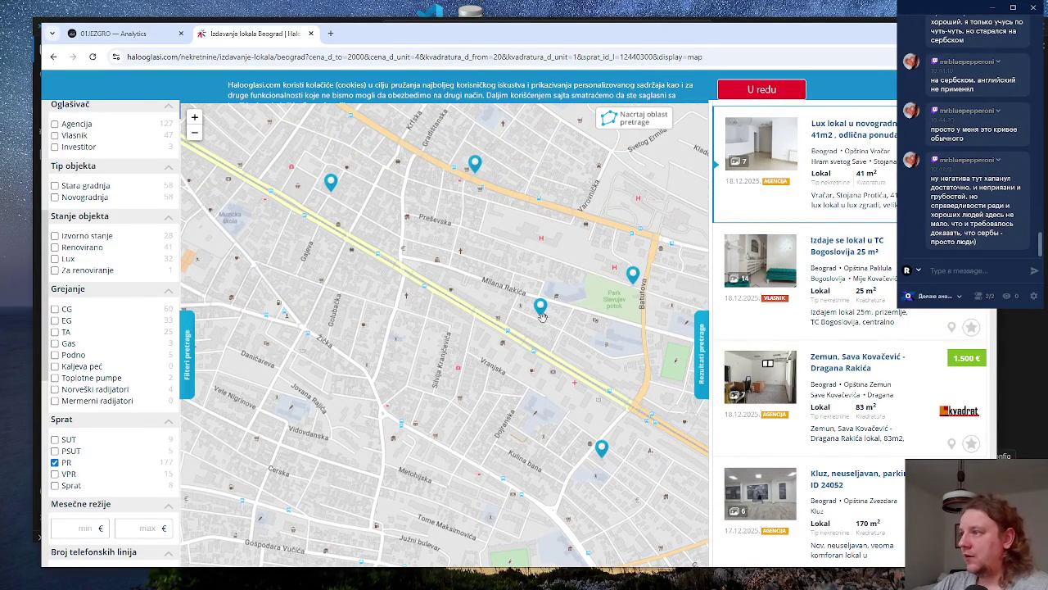
left_click(540, 316)
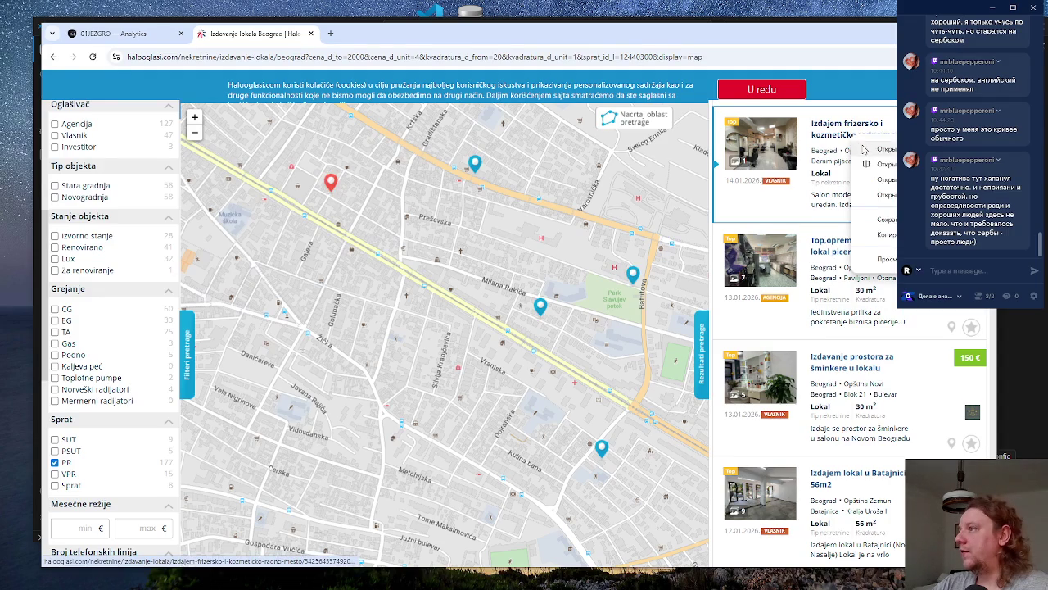
middle_click(331, 183)
View the Zvezdara salon listing's main photo full size, close its tab, and switch to VS Code.
left_click(385, 34)
scroll(366, 396, "down", 3)
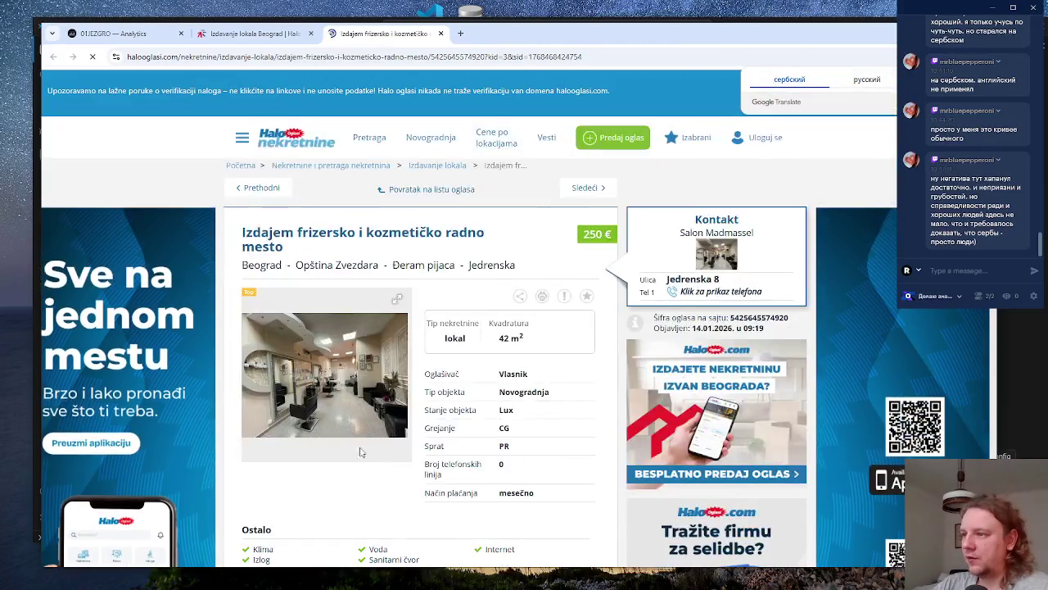
left_click(366, 395)
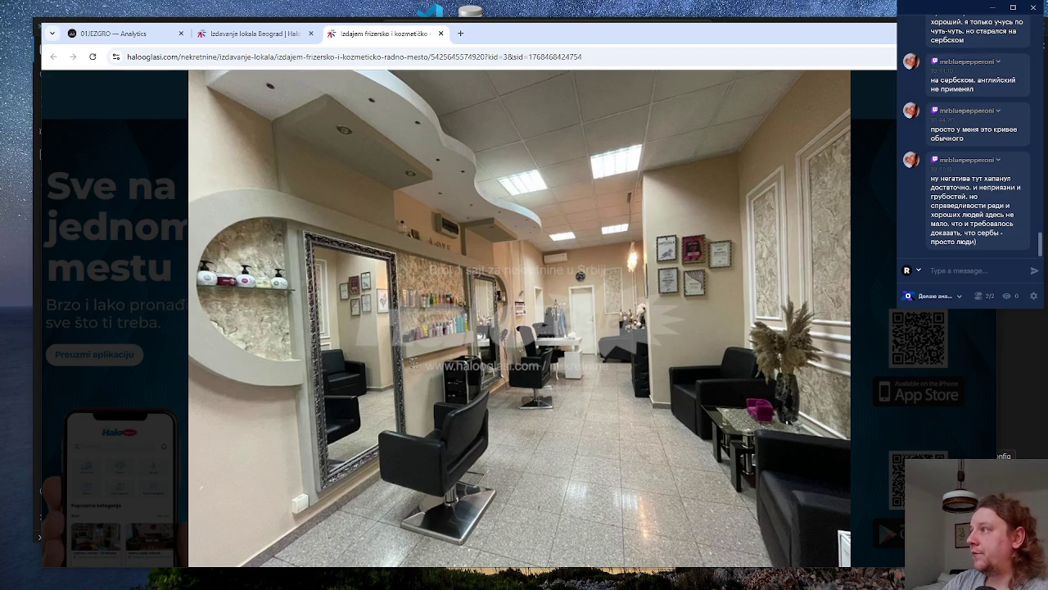
key("Escape")
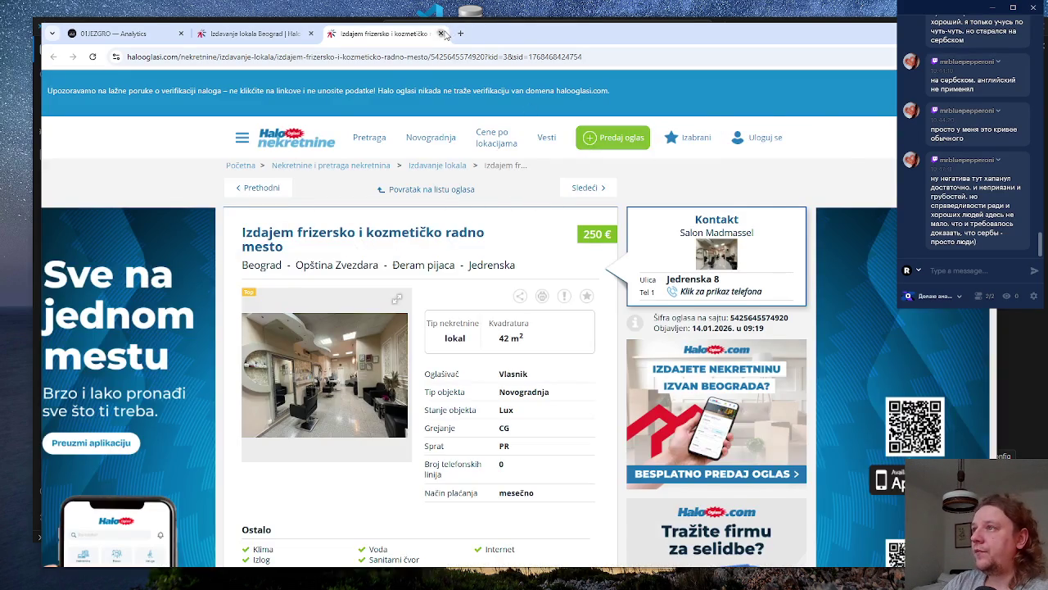
left_click(441, 33)
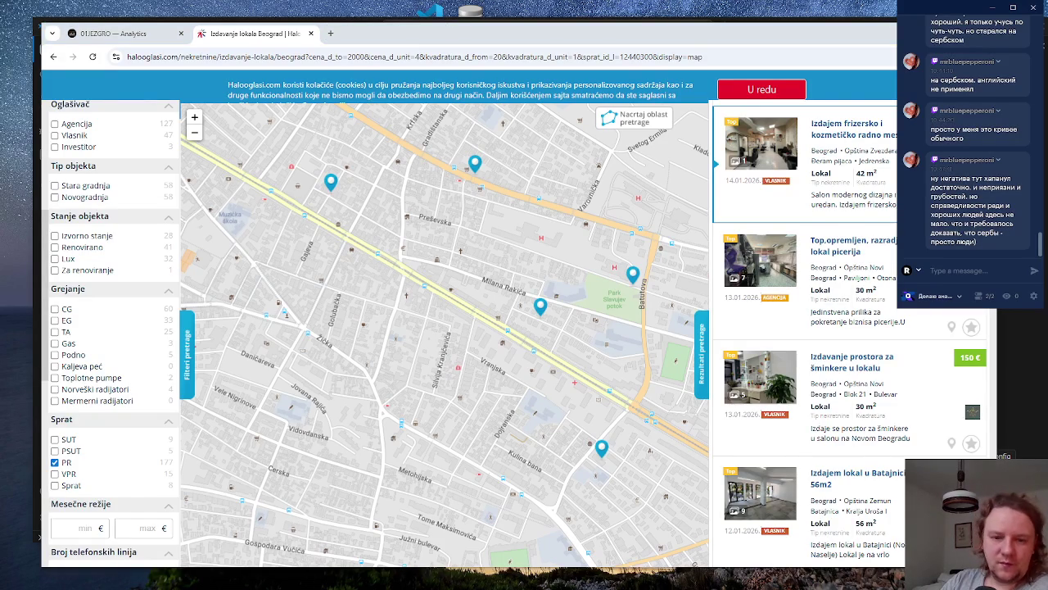
key("alt+Tab")
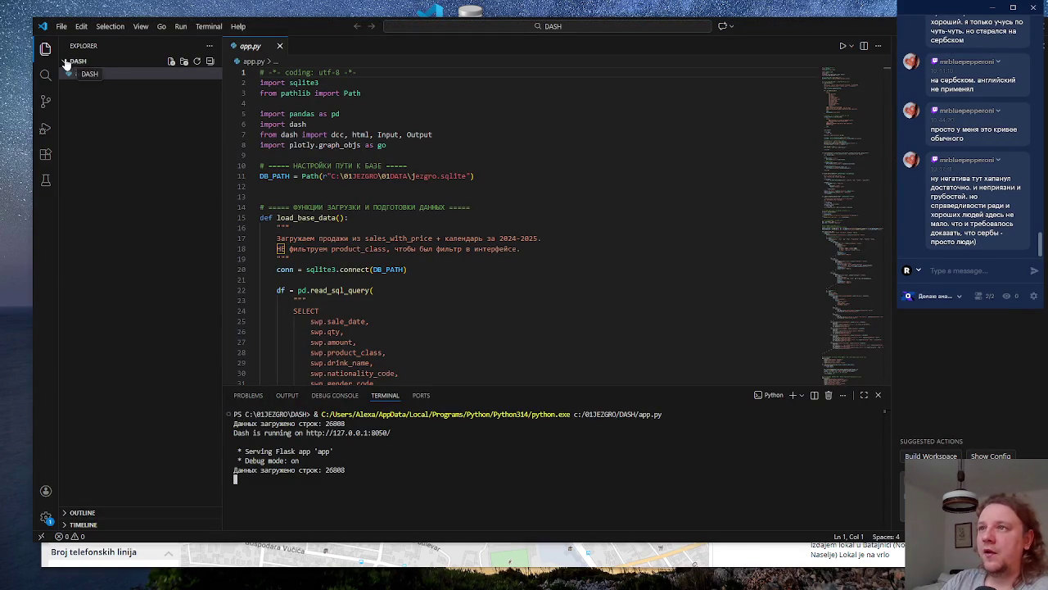
Open the COFFEE_APP folder from C:\01JEZGRO as the Visual Studio Code project.
left_click(61, 27)
left_click(90, 119)
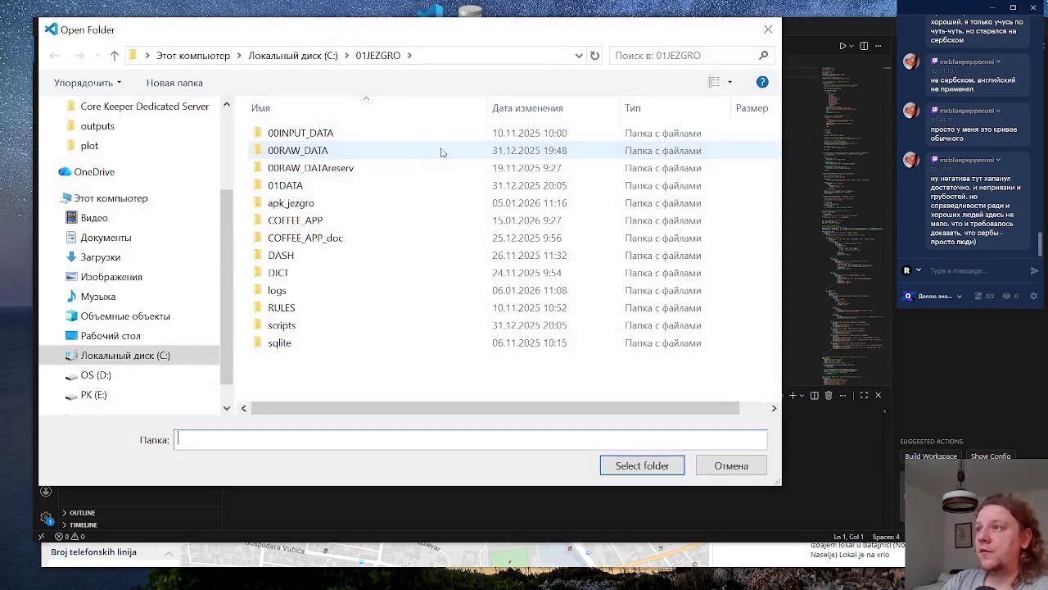
left_click(332, 220)
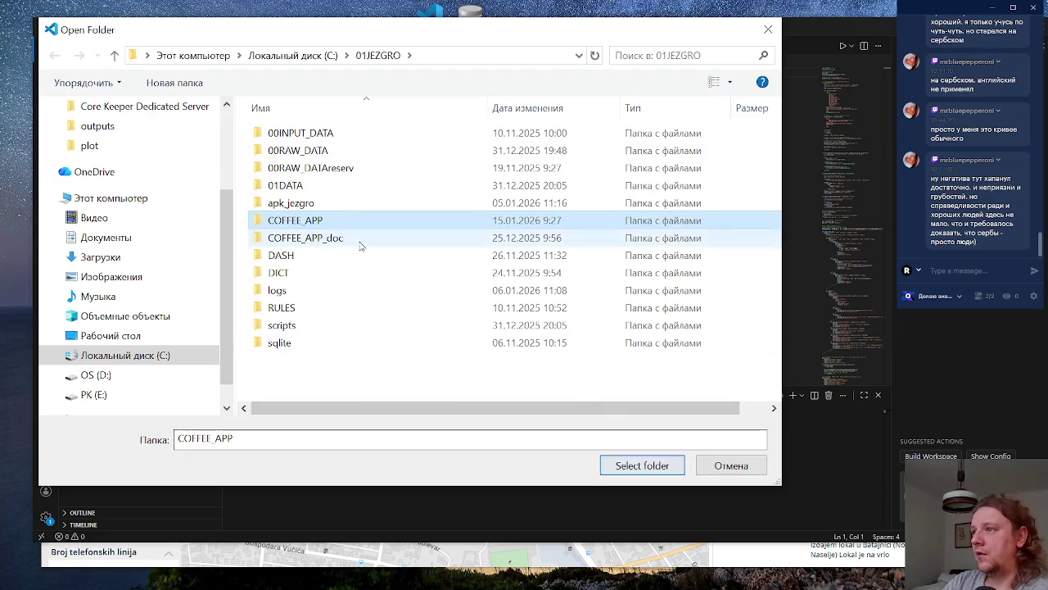
double_click(327, 221)
left_click(286, 185)
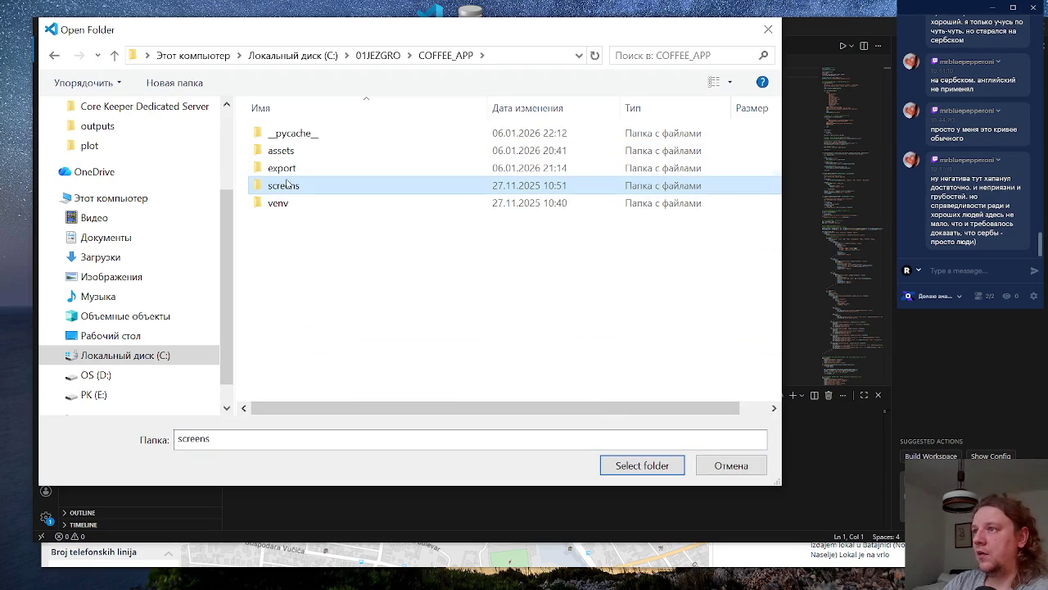
left_click(385, 59)
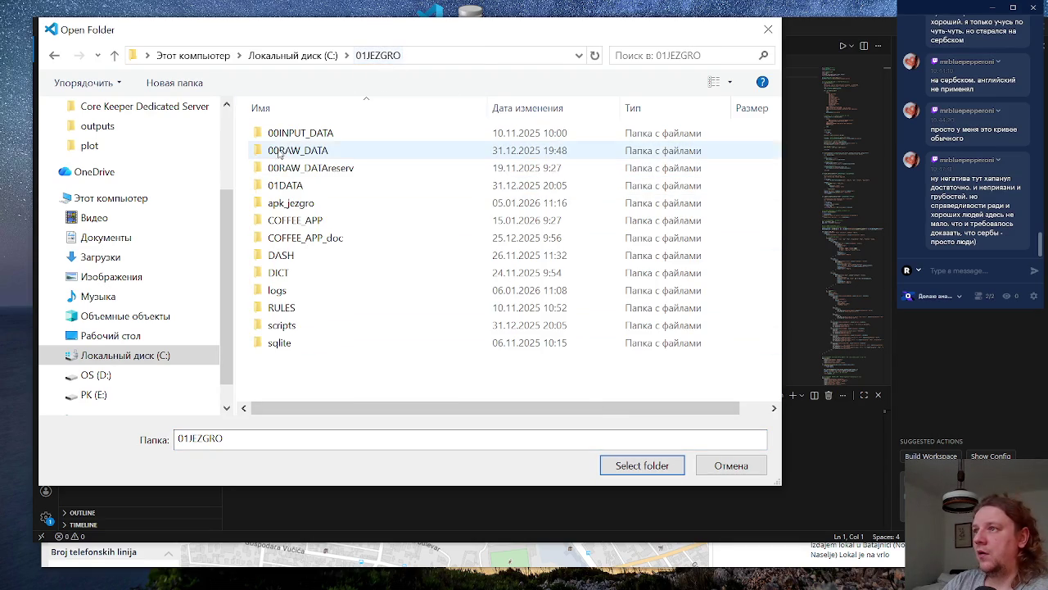
left_click(328, 220)
left_click(639, 465)
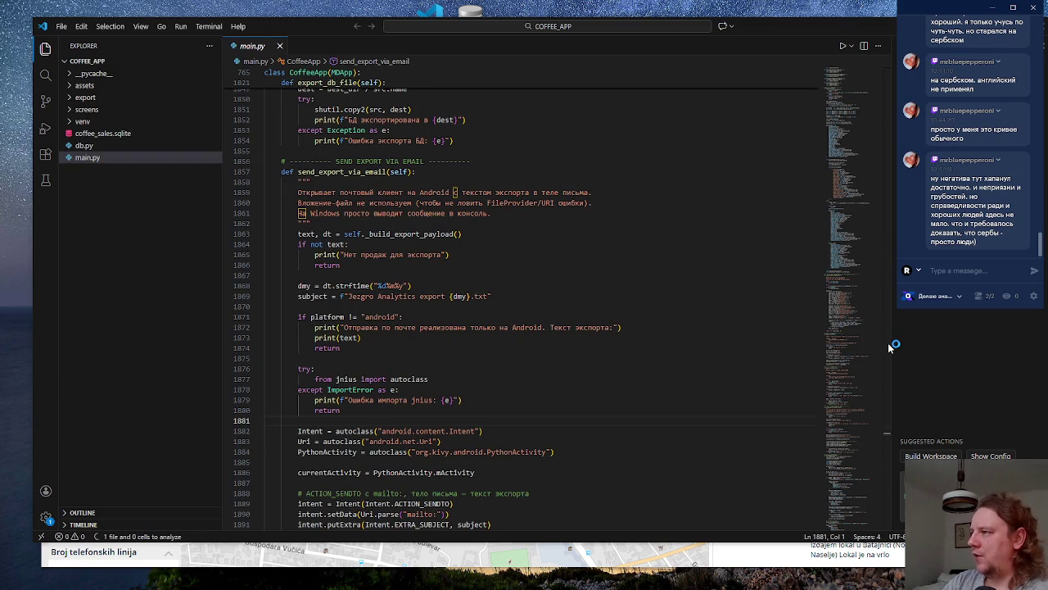
Widen the code editor, nudge the window down, and open the Chat side panel with Ctrl+Alt+I.
left_click_drag(895, 347, 914, 338)
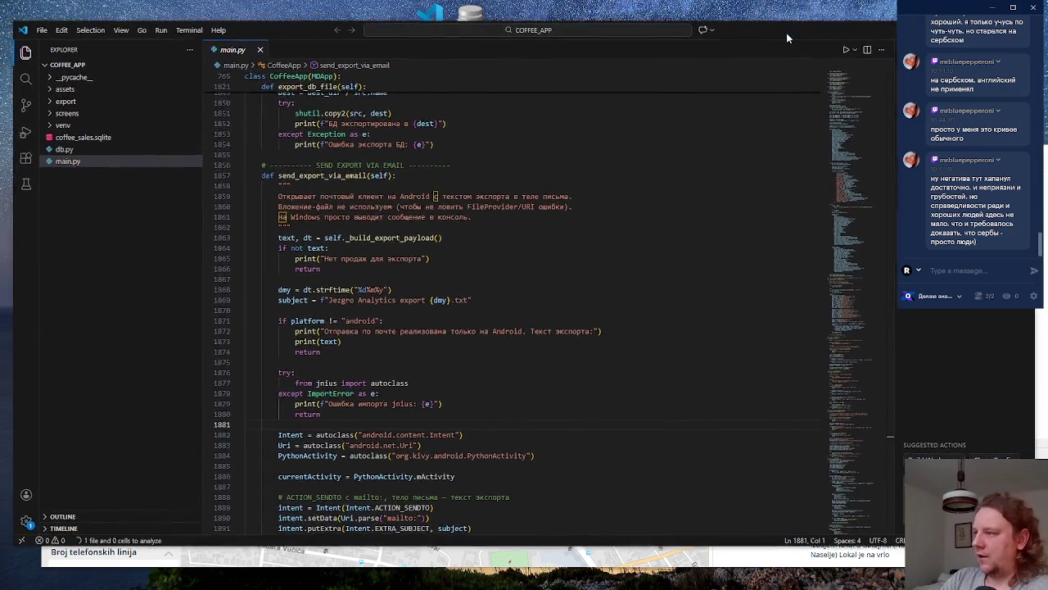
left_click_drag(786, 33, 786, 37)
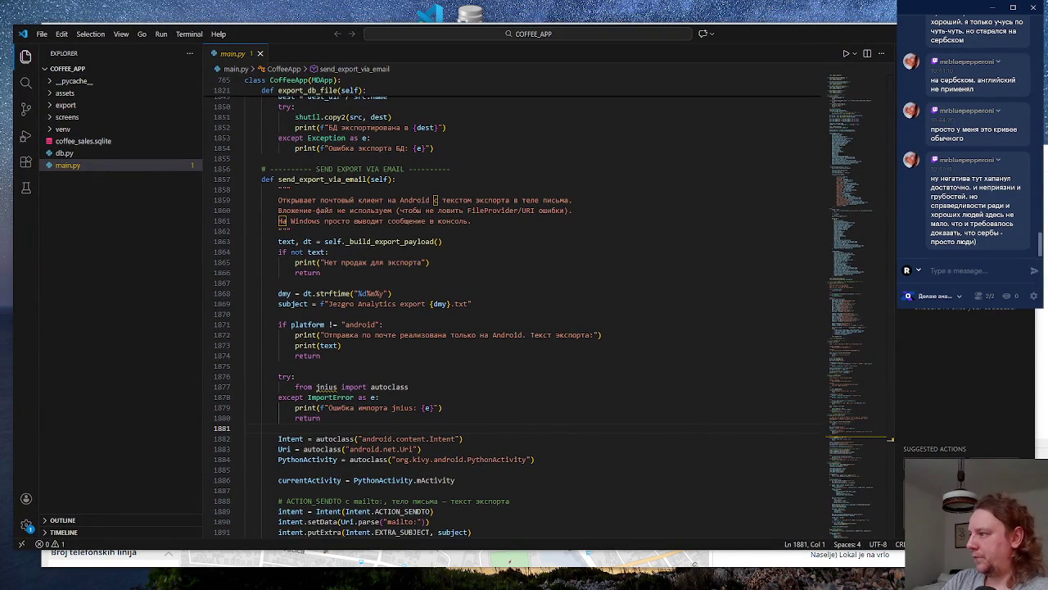
key("ctrl+alt+i")
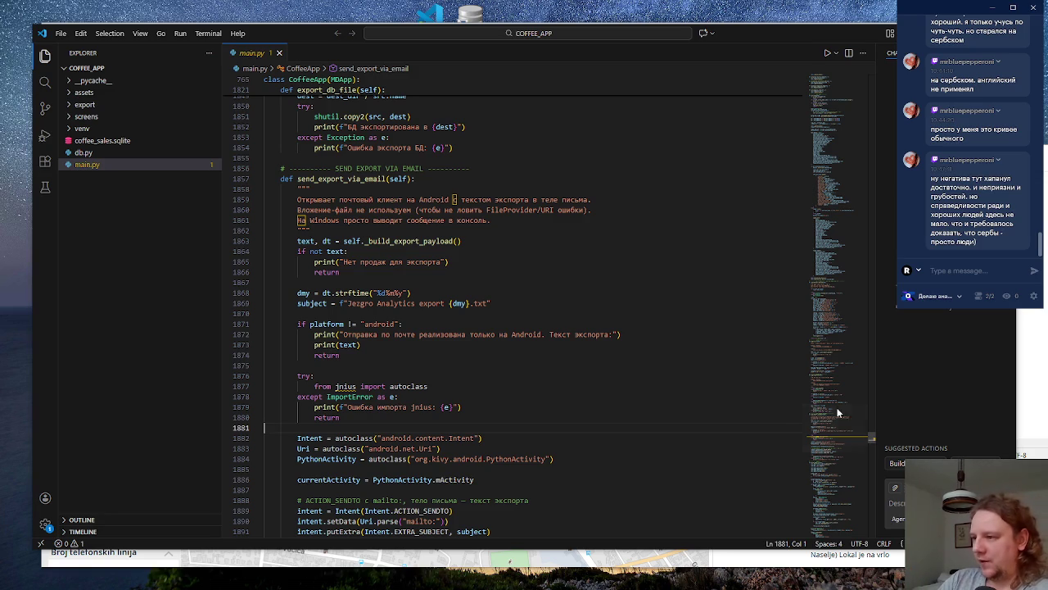
Bring back the rental map, pan it slightly, and view then dismiss the nearby school's info popup.
left_click(626, 560)
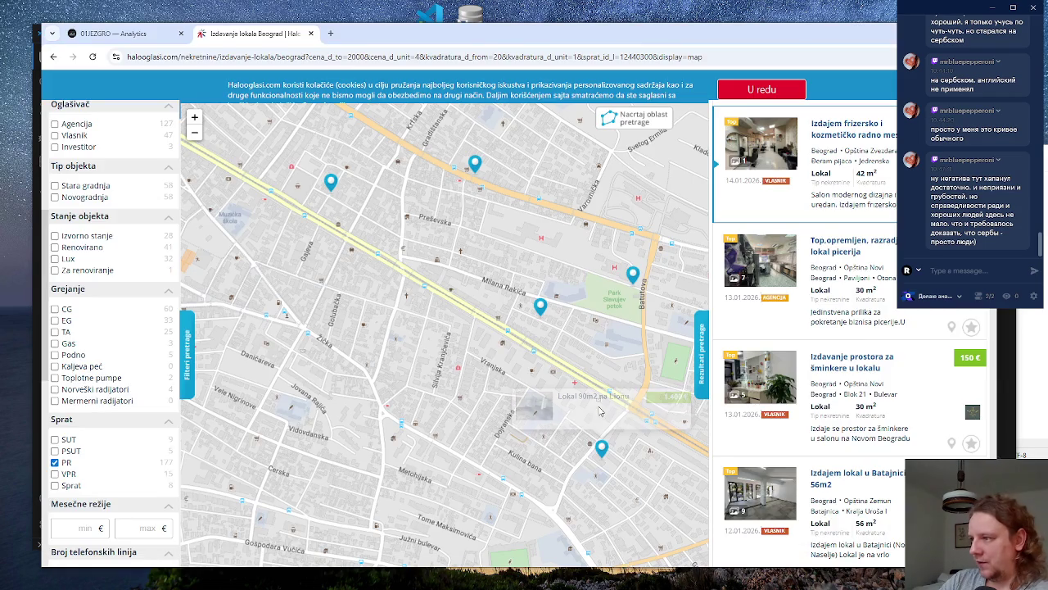
mouse_move(601, 447)
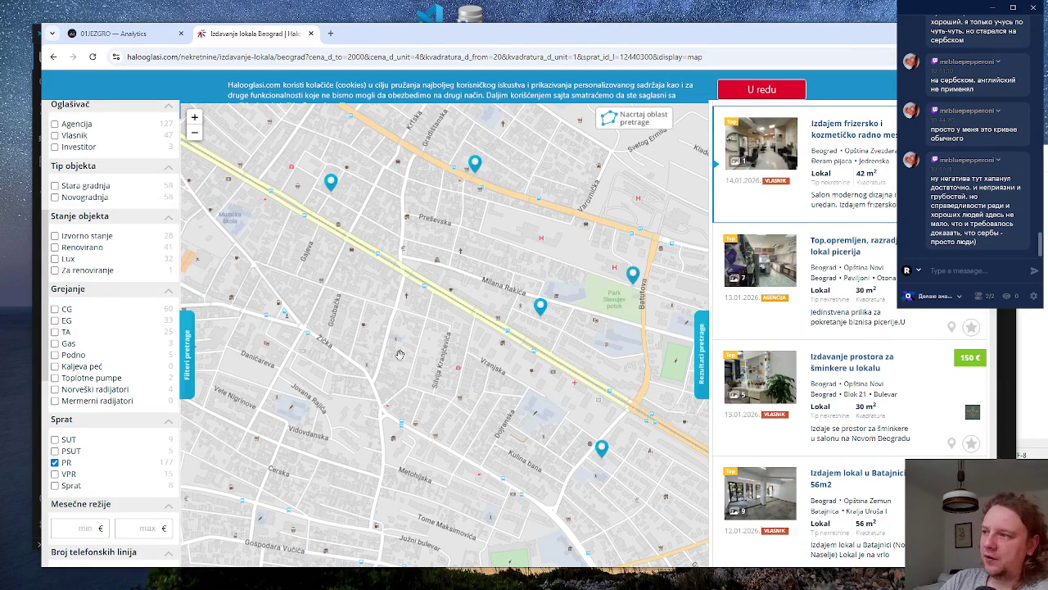
left_click_drag(520, 381, 466, 366)
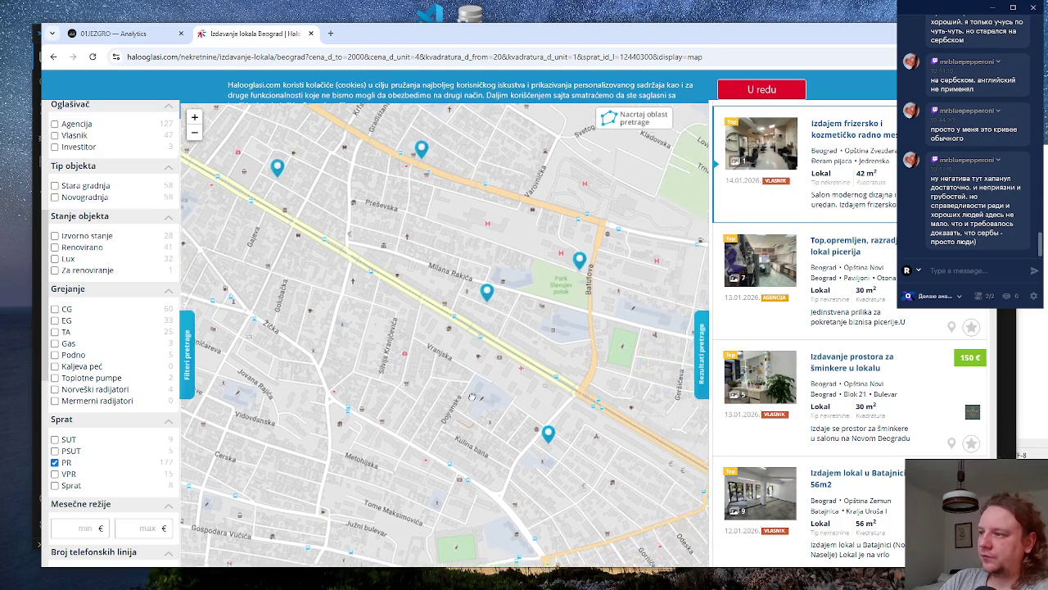
left_click(465, 397)
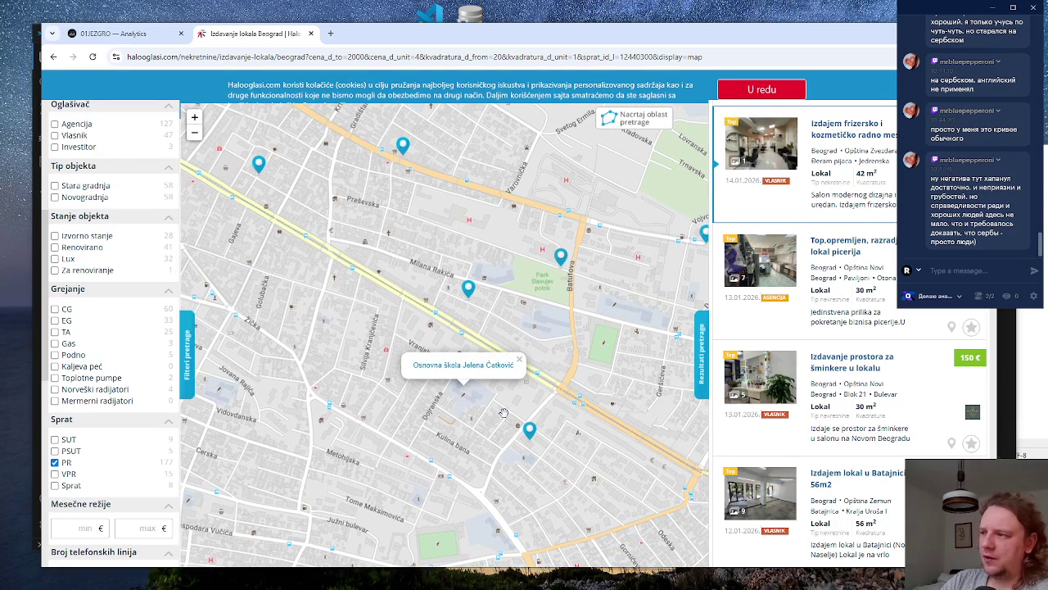
left_click(562, 418)
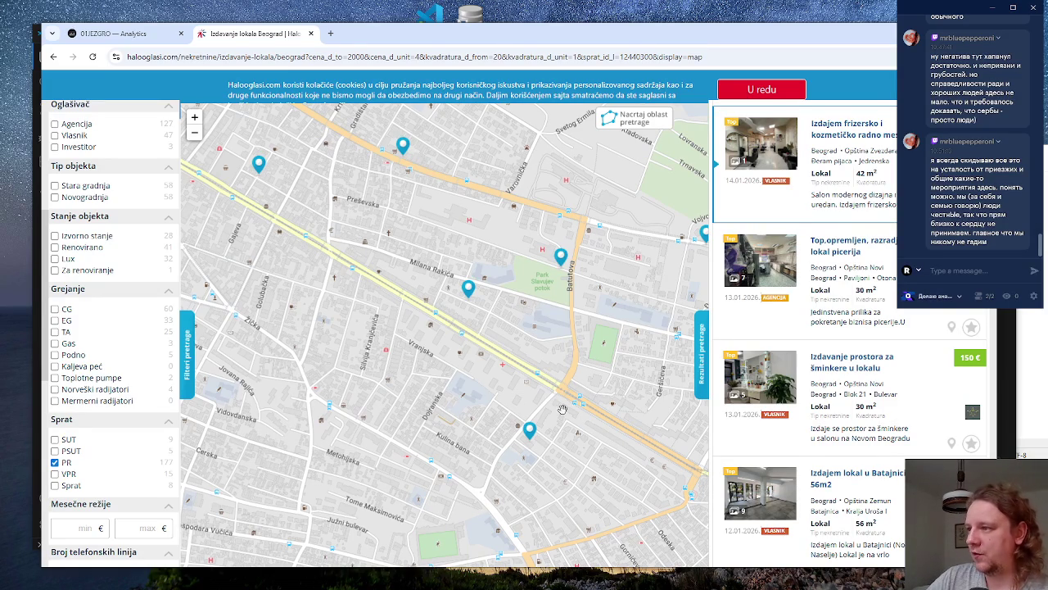
Pan and zoom the rental map toward the Donska street listings, then switch back to VS Code.
left_click_drag(587, 467, 527, 409)
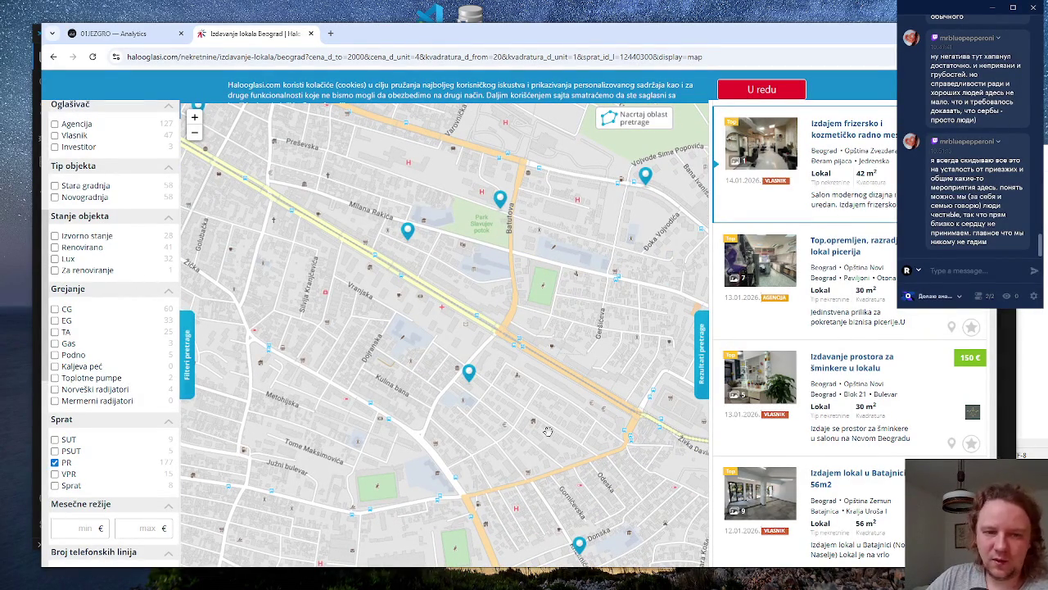
scroll(542, 460, "down", 2)
left_click_drag(541, 463, 518, 414)
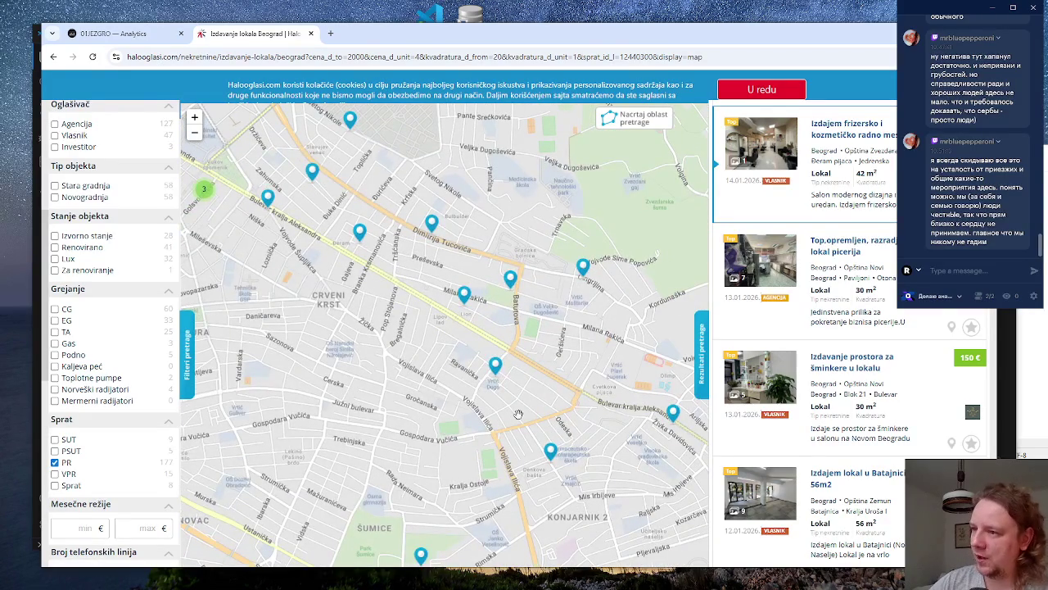
scroll(551, 410, "up", 2)
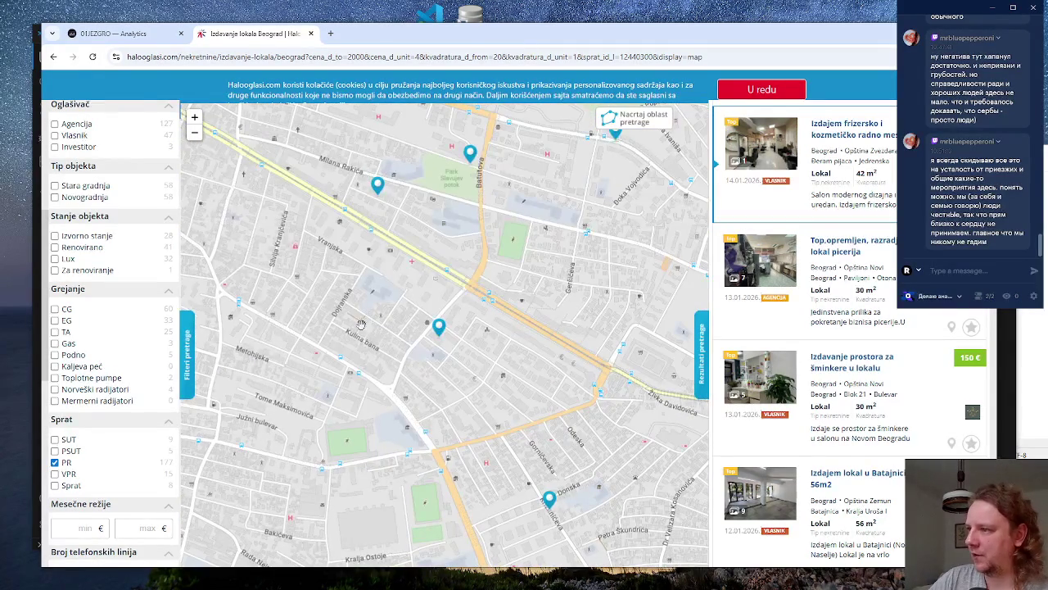
key("alt+Tab")
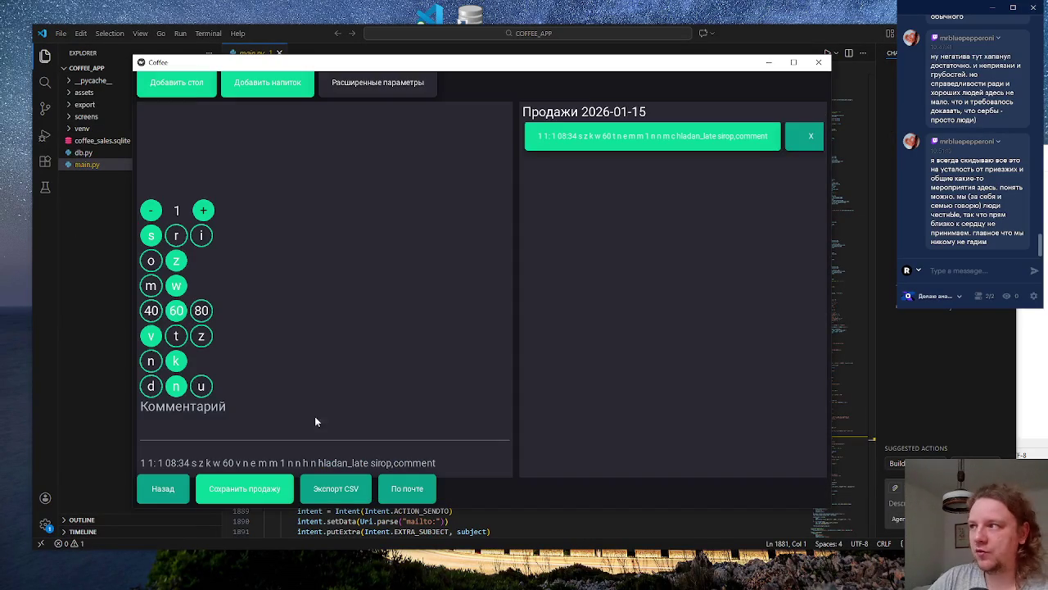
Open and close Coffee's extended sale parameters, then return to the code editor.
left_click(396, 89)
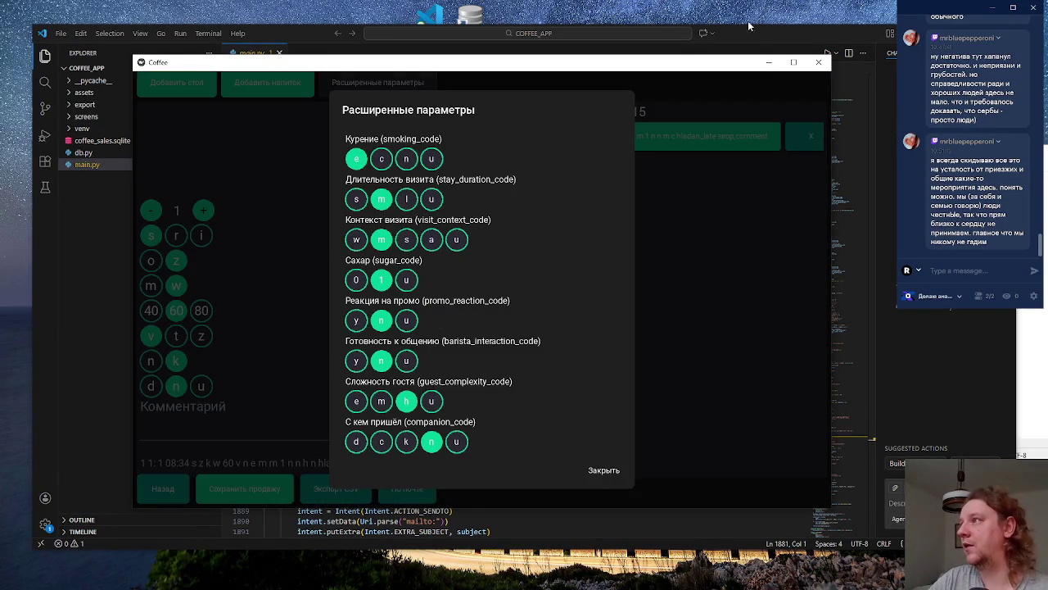
left_click(605, 470)
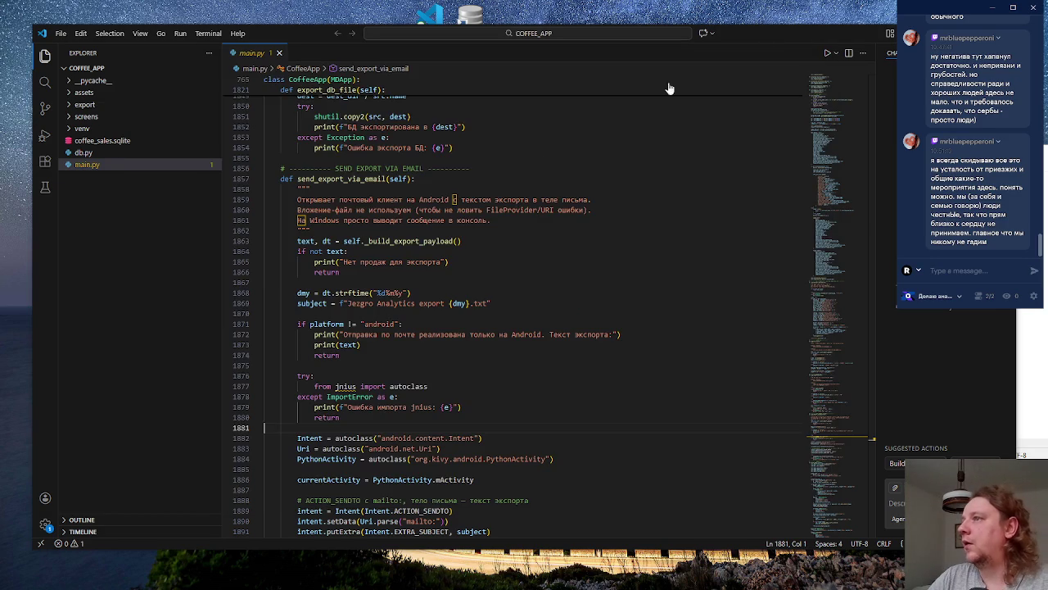
left_click(541, 295)
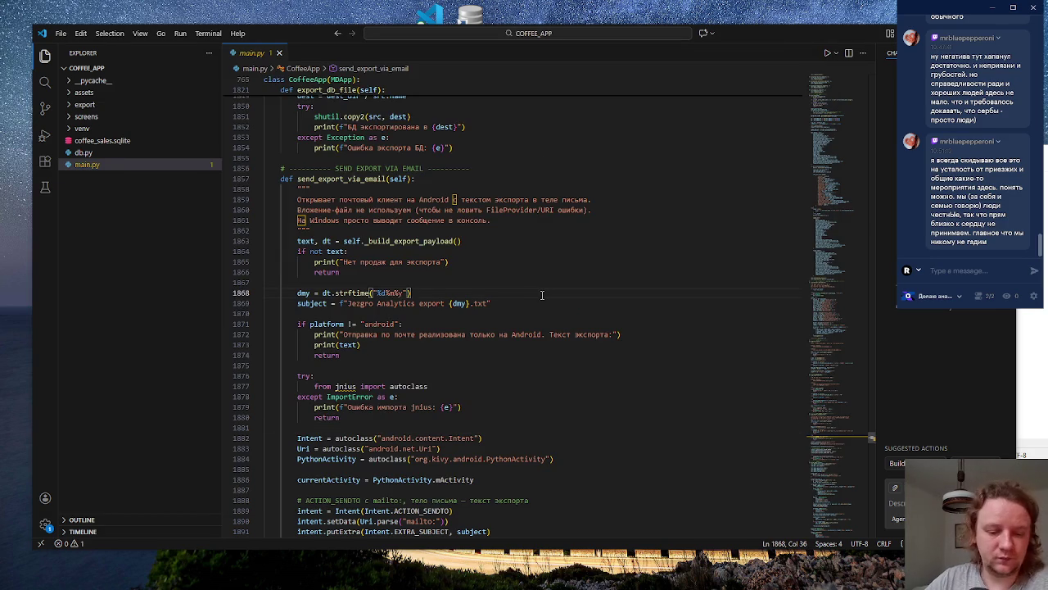
Search main.py for 'сахар' and scroll to the sugar code buttons.
key("ctrl+f")
type("cf")
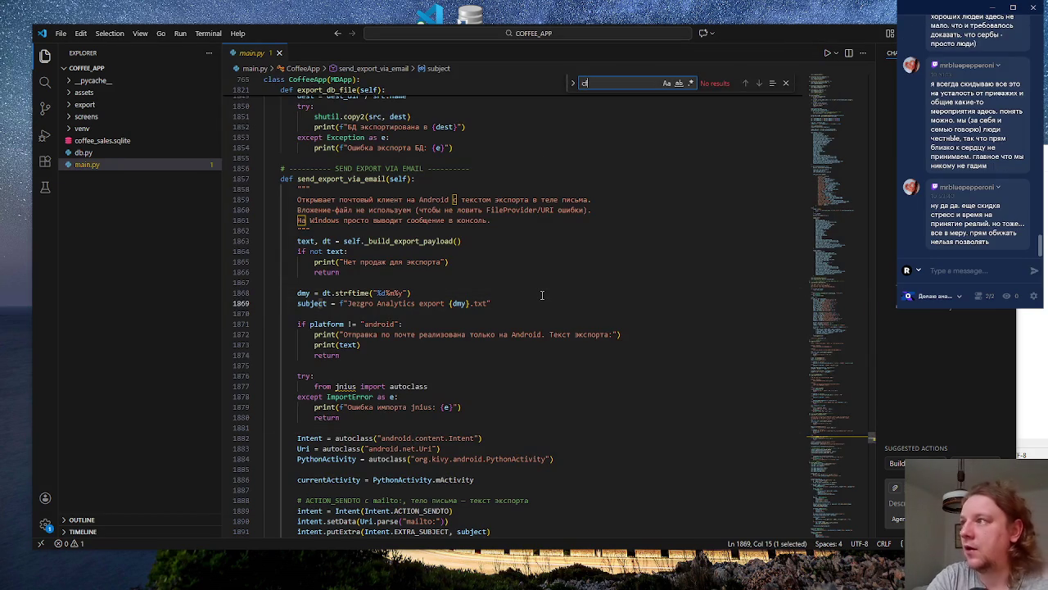
key("BackSpace")
key("BackSpace")
type("са")
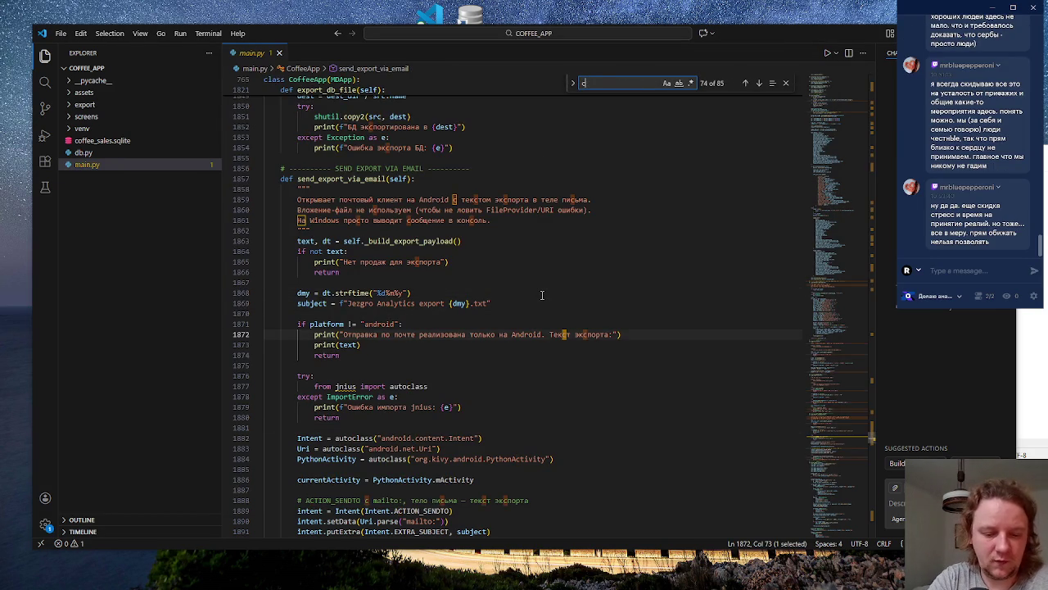
type("хар")
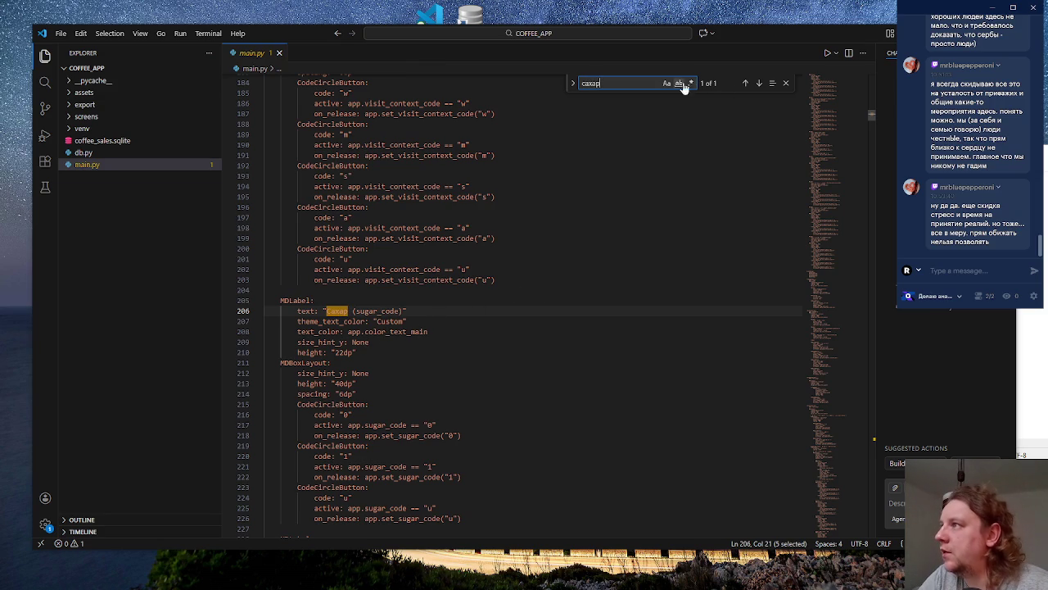
left_click(759, 83)
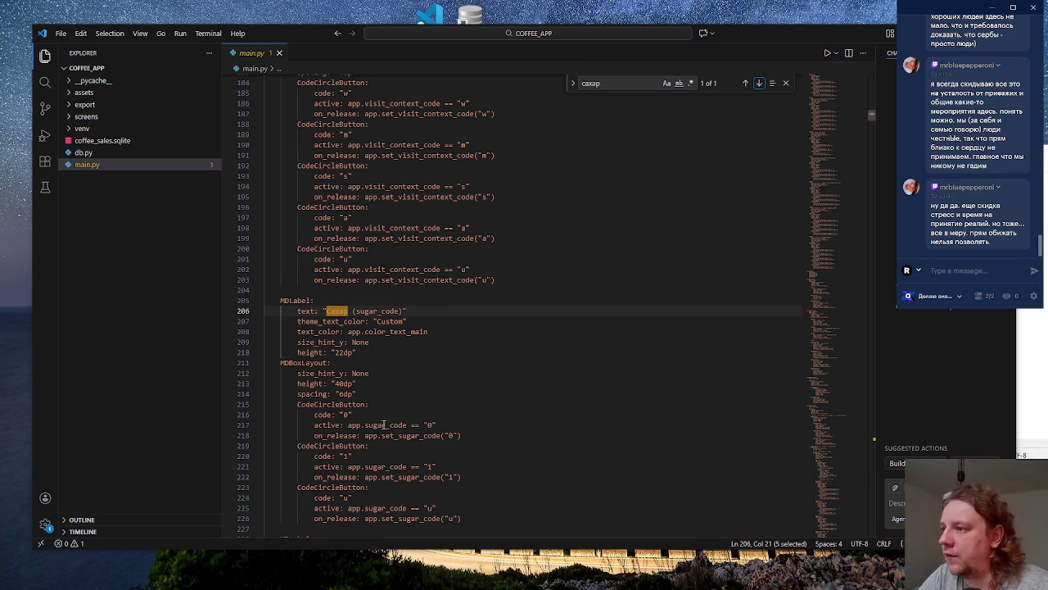
scroll(436, 429, "down", 2)
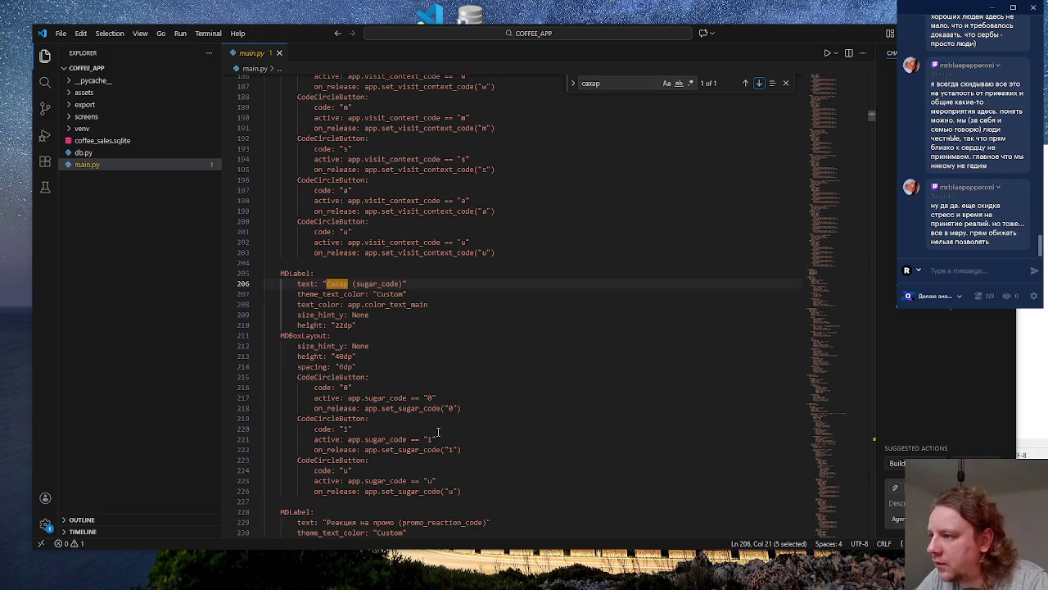
scroll(440, 429, "down", 4)
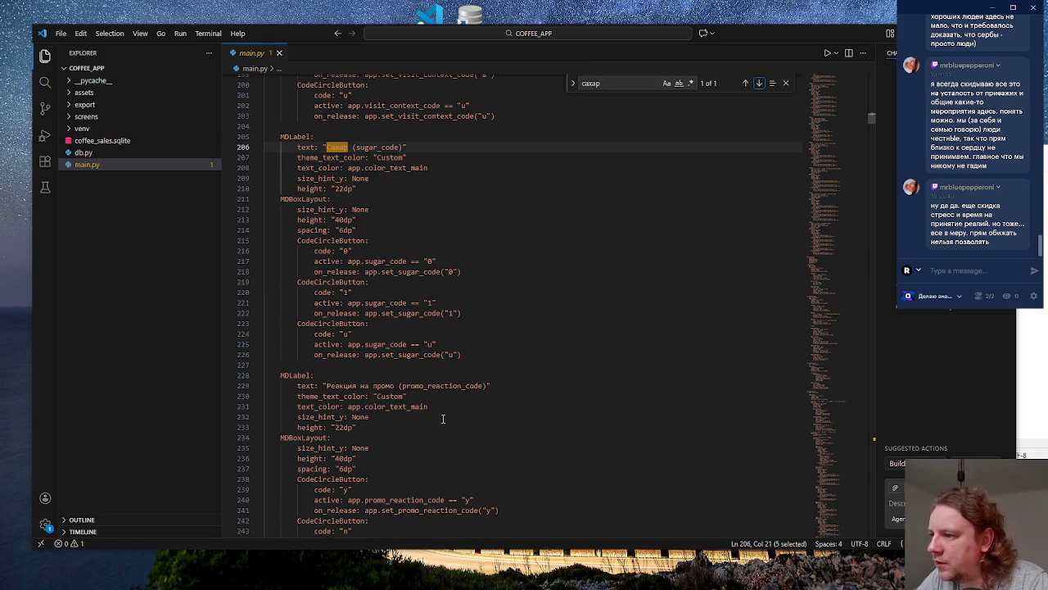
Replace the 0 and 1 in the two sugar active-value conditions with у and n.
left_click(443, 262)
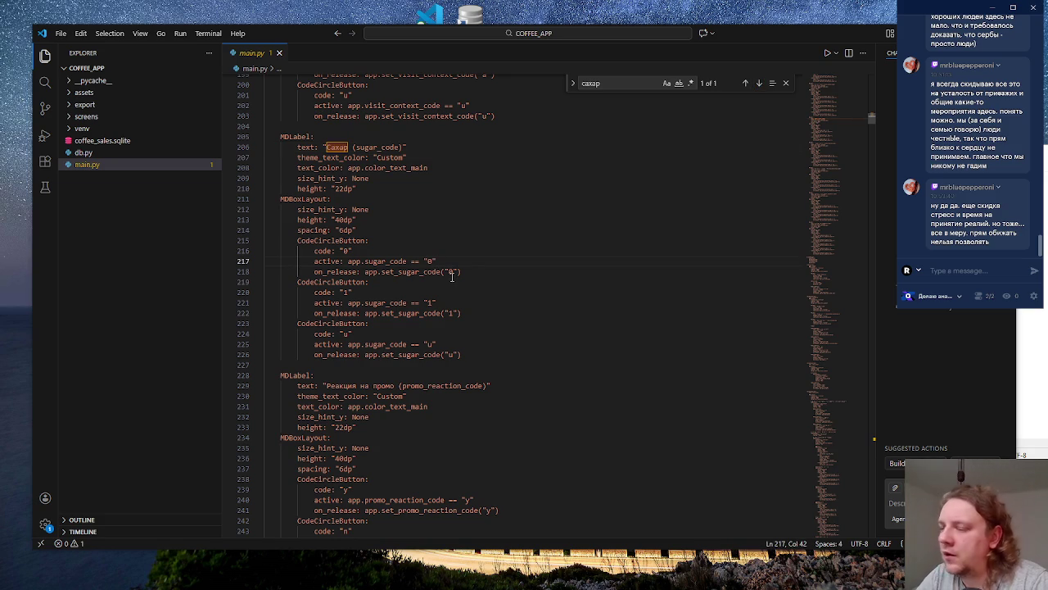
key("Left")
key("BackSpace")
type("н")
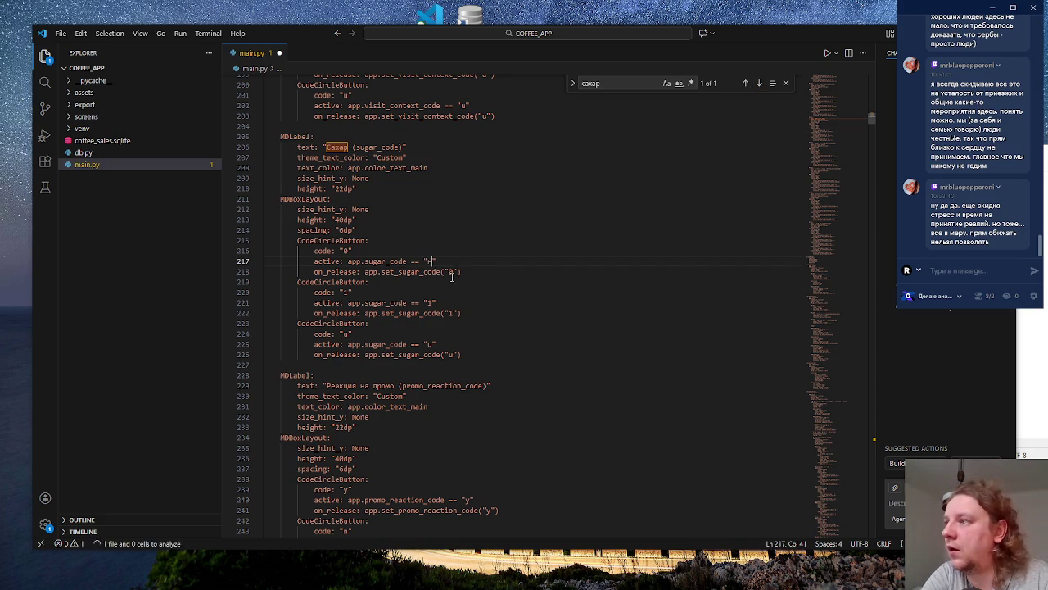
key("BackSpace")
type("у")
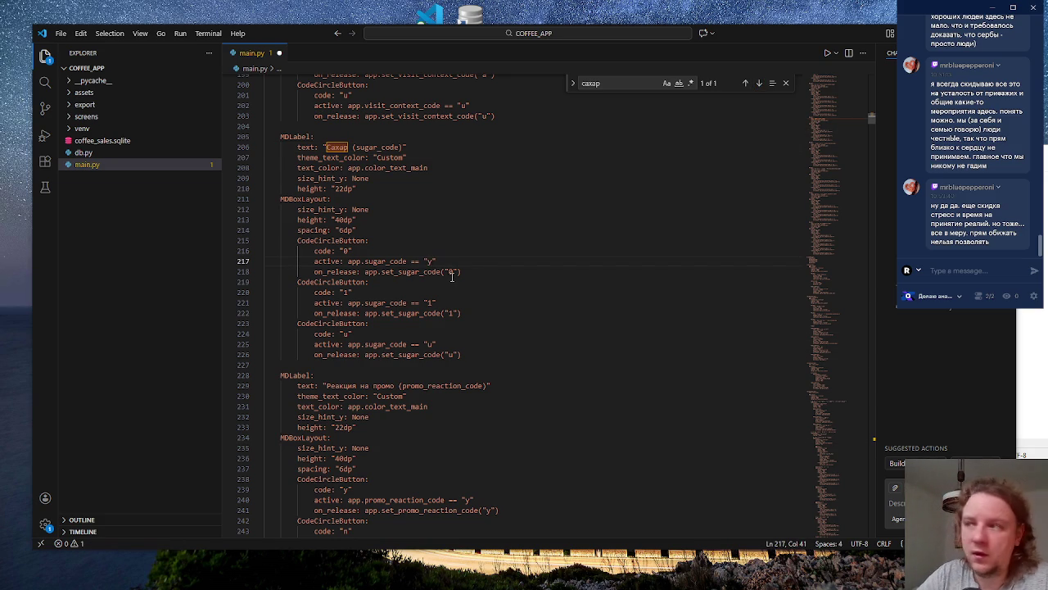
key("Down")
key("Down")
key("Down")
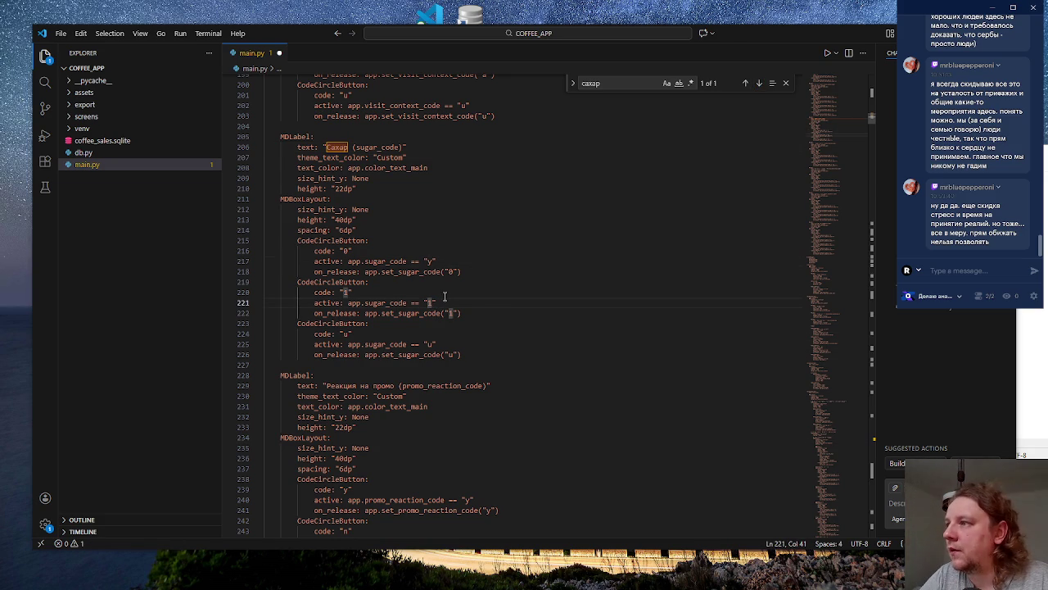
key("BackSpace")
type("n")
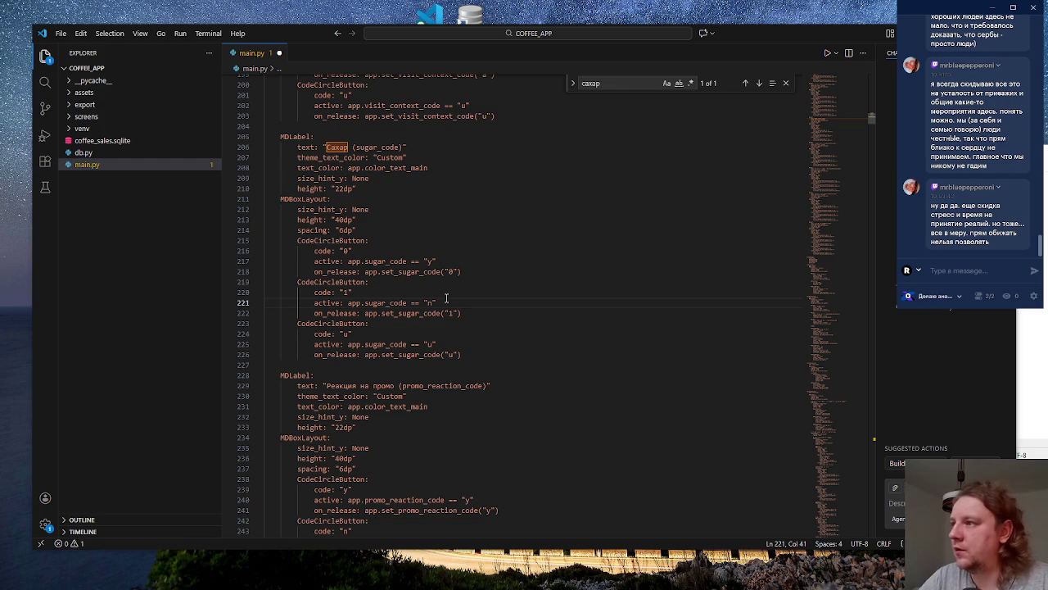
Set the sugar buttons' code values to y and n, then save main.py.
double_click(347, 292)
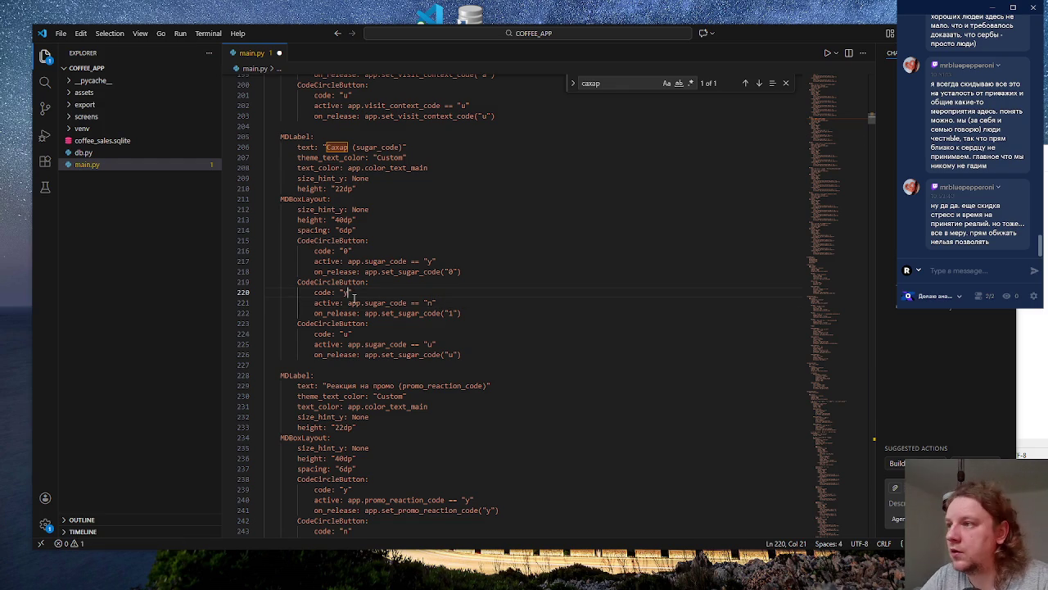
type("y")
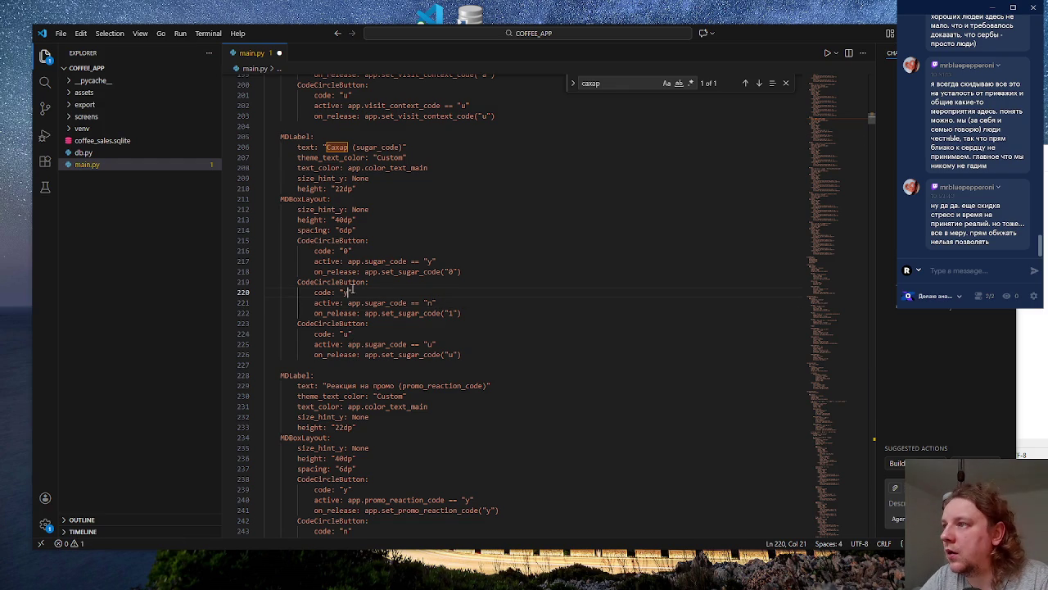
double_click(352, 251)
type("y")
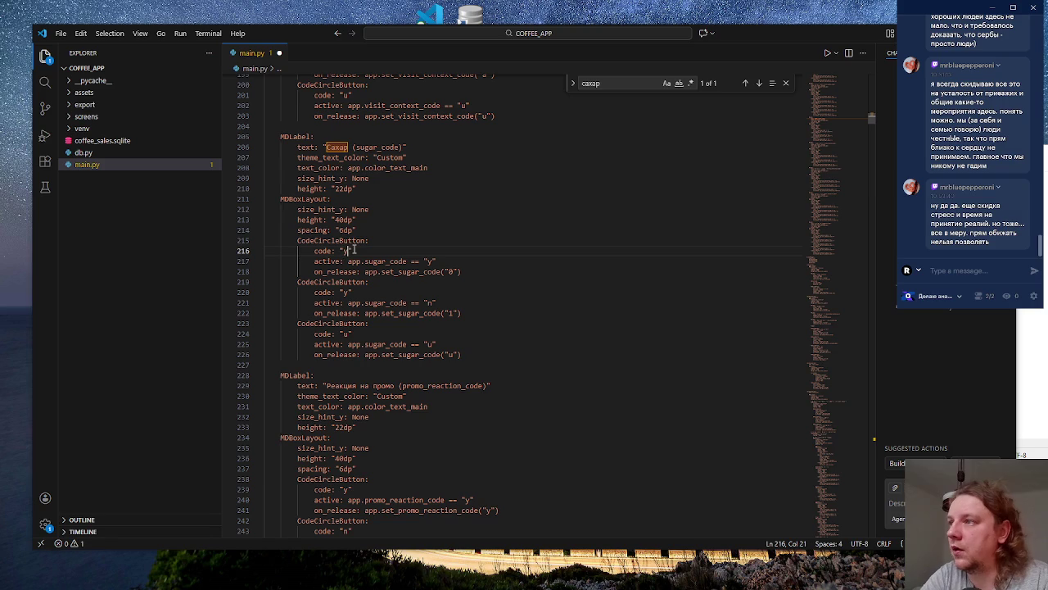
double_click(347, 292)
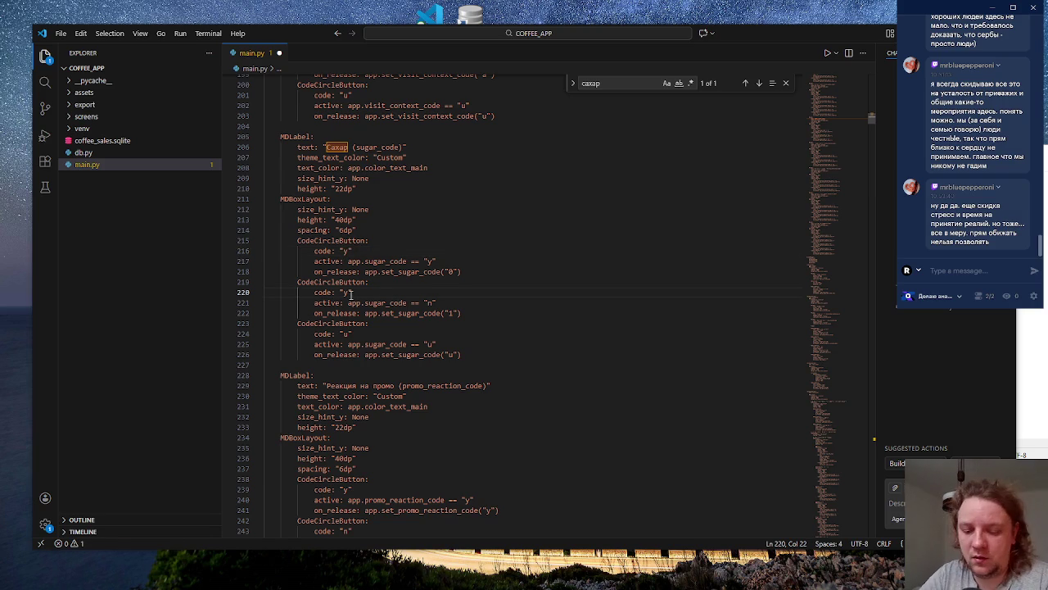
type("n")
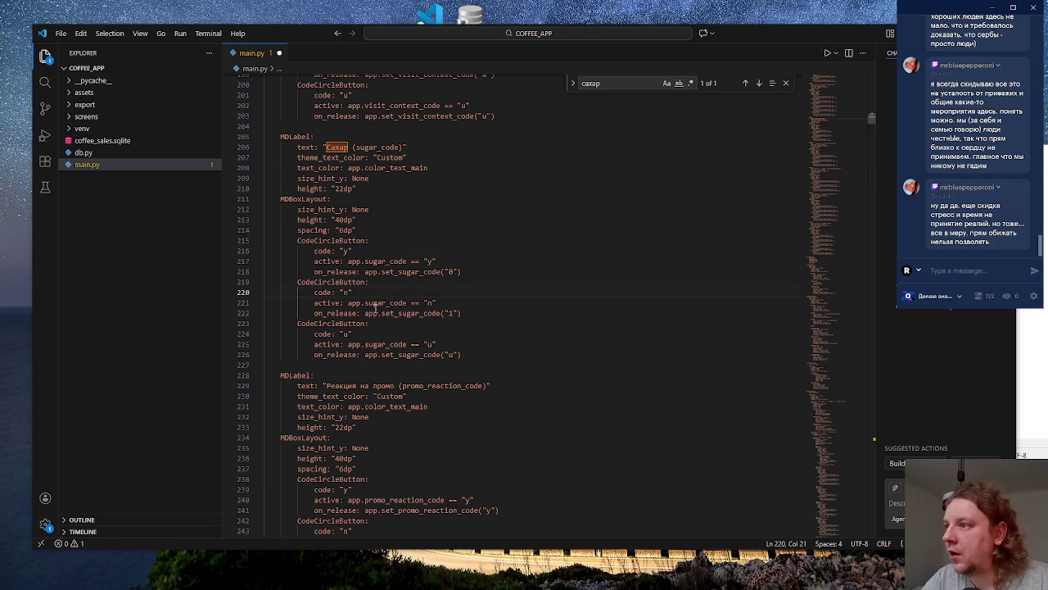
key("Down")
key("Down")
key("Down")
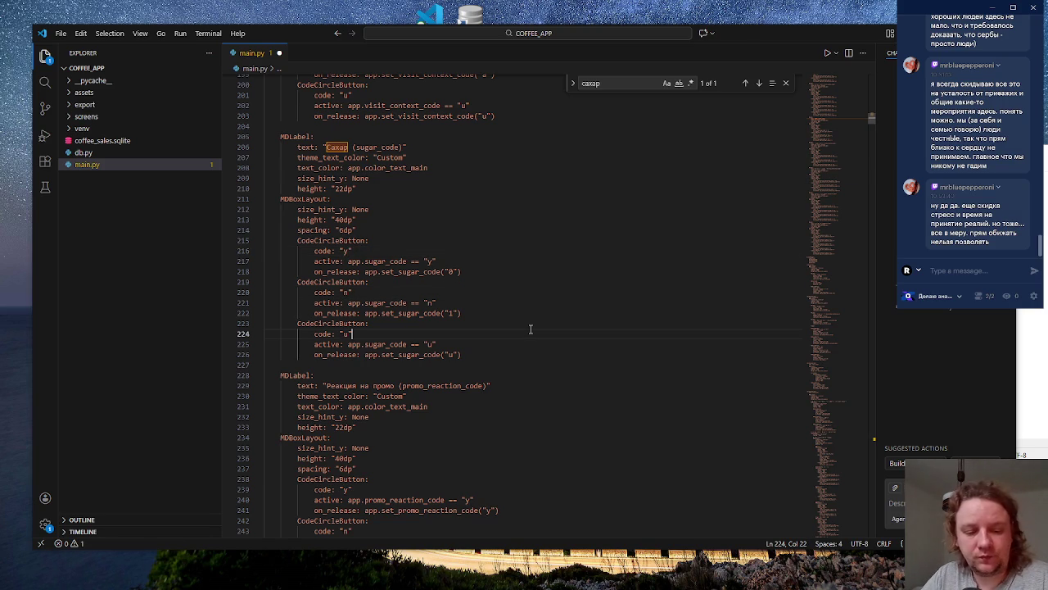
key("ctrl+s")
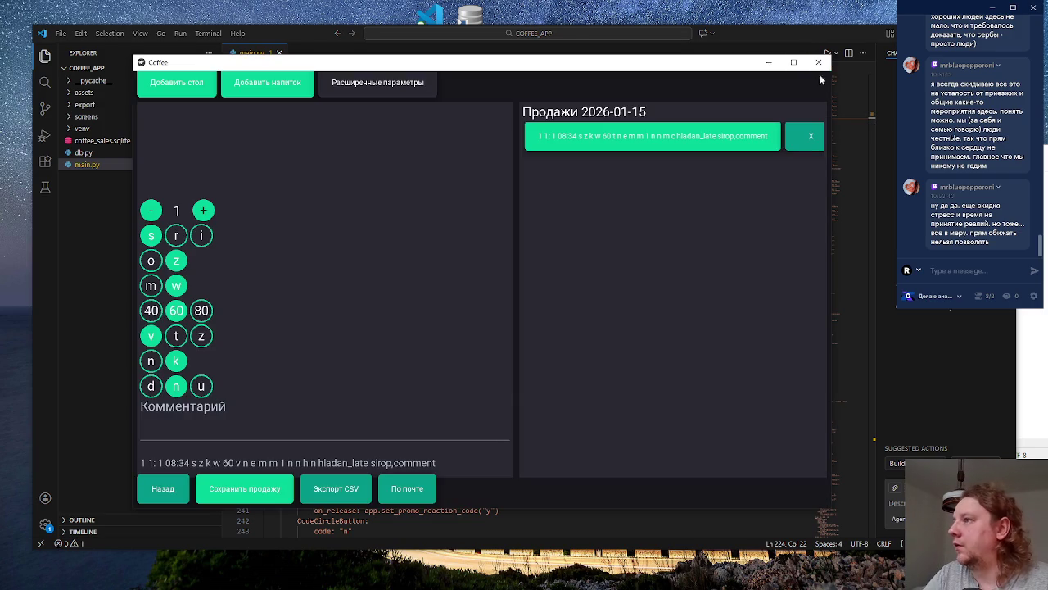
Close and relaunch the Coffee app, then log in by entering the PIN.
left_click(818, 62)
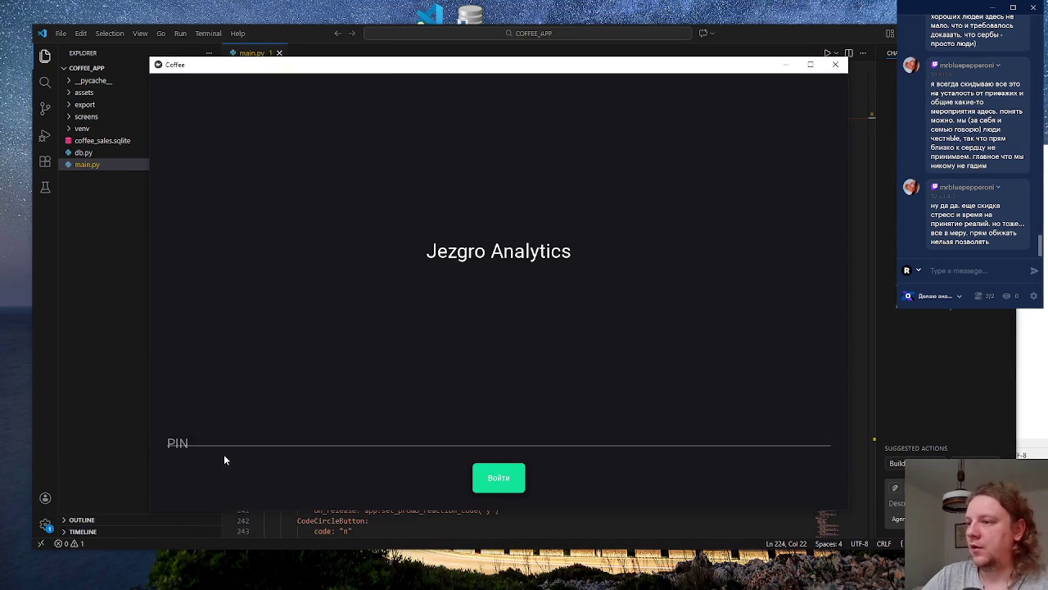
left_click(227, 434)
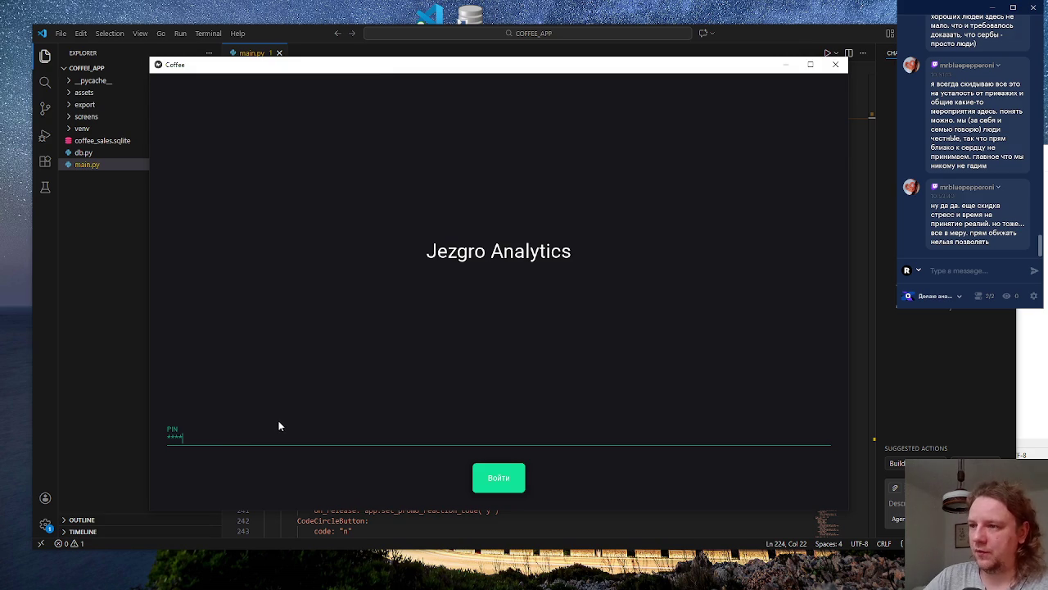
left_click(515, 478)
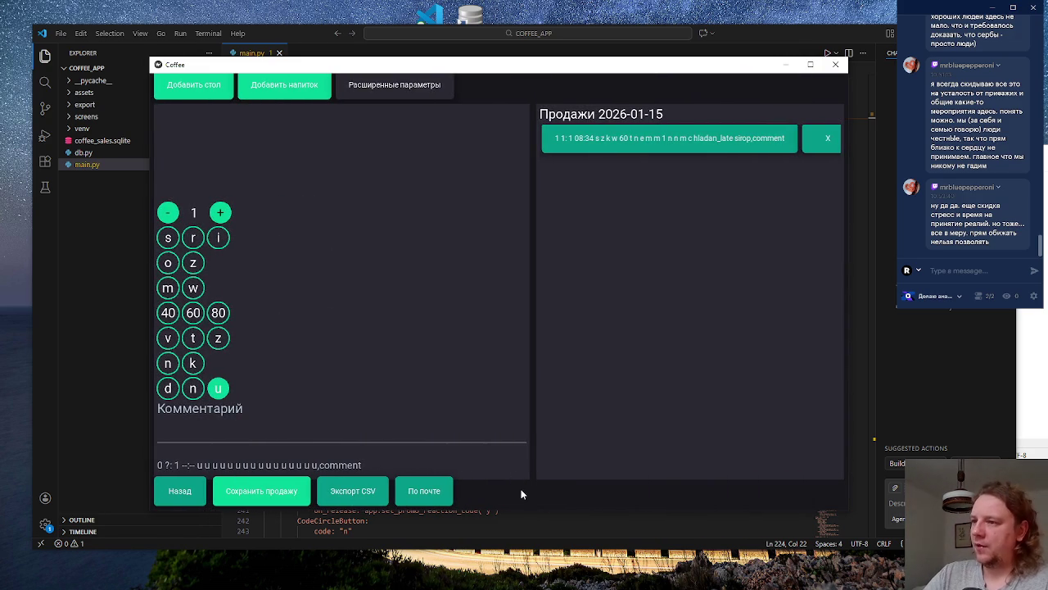
left_click(394, 85)
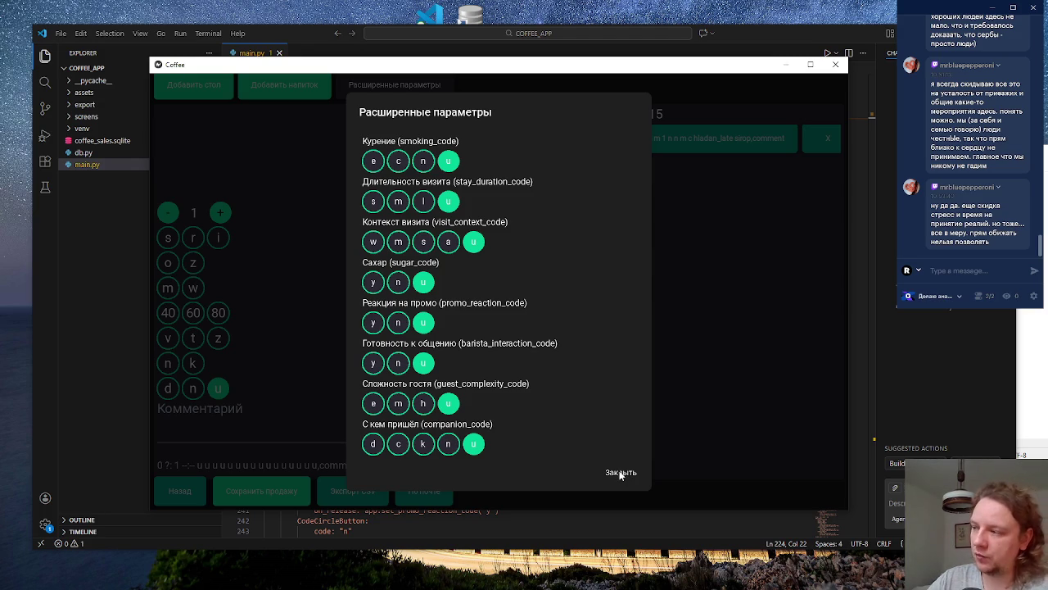
left_click(620, 473)
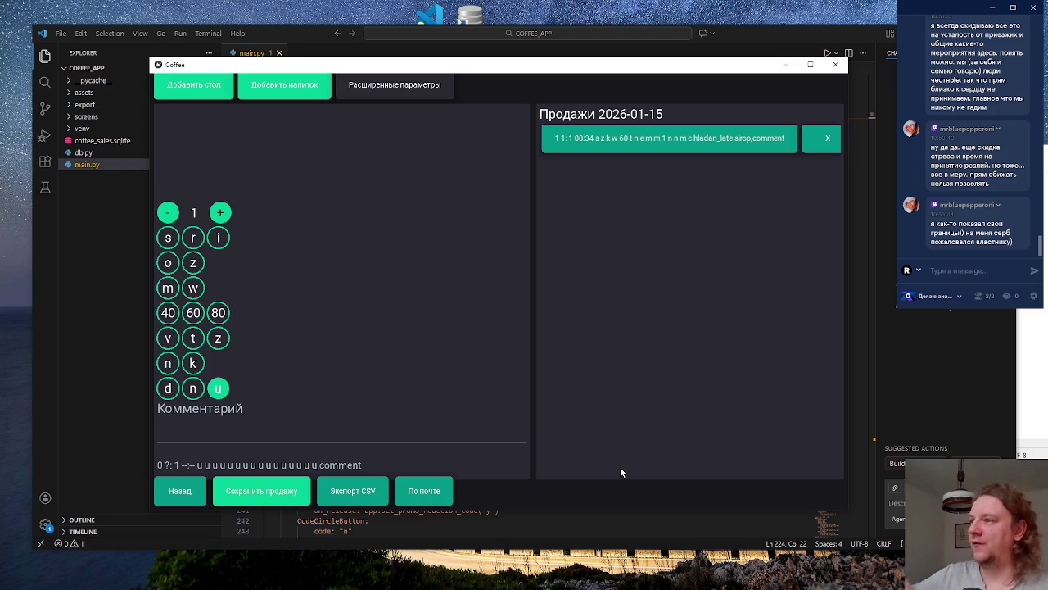
left_click(394, 90)
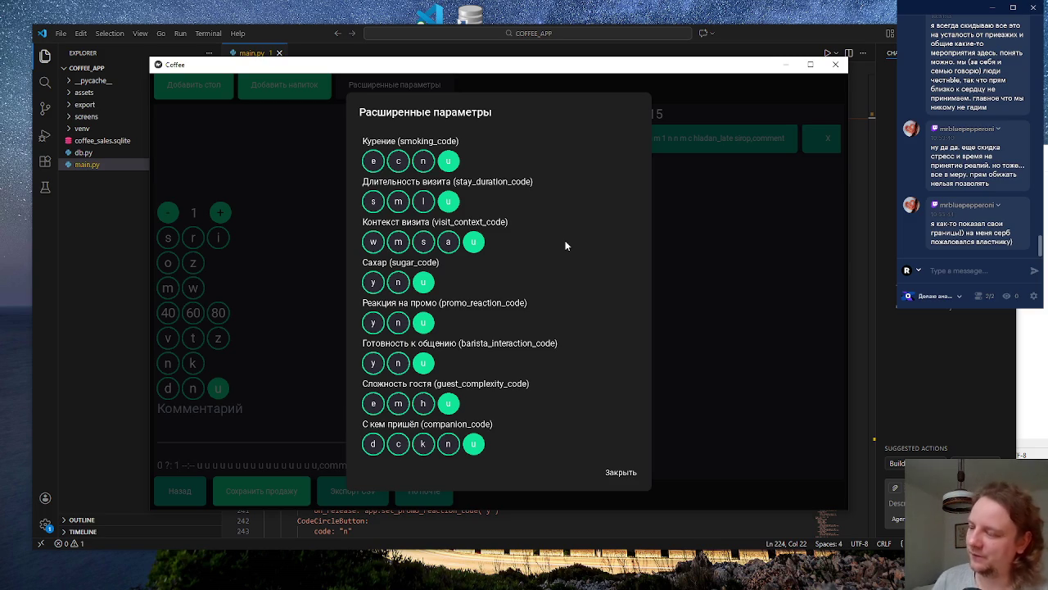
left_click(618, 473)
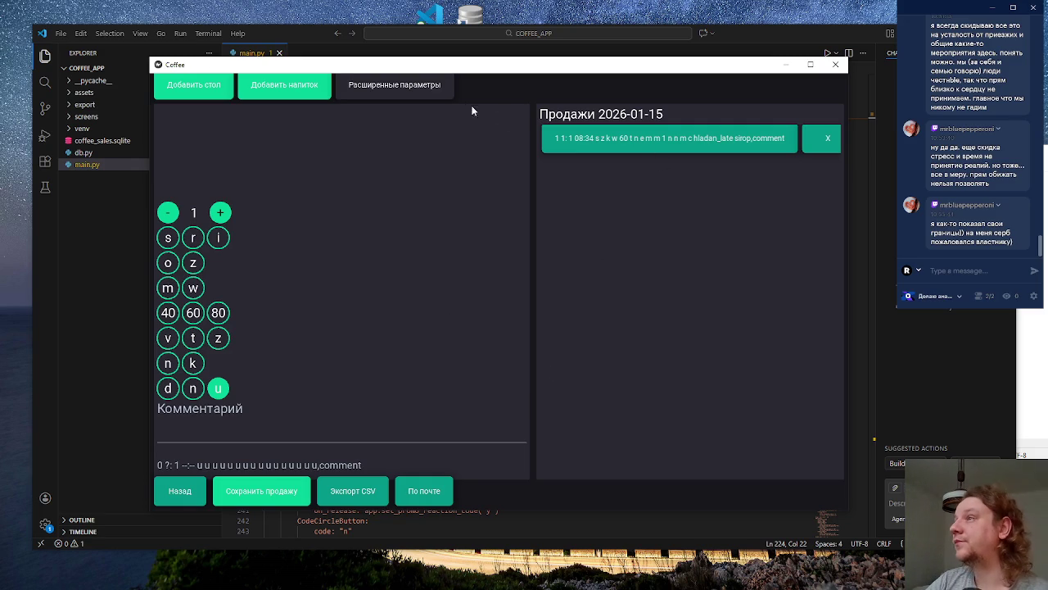
Move the Coffee window slightly left and select the first line of the Notepad notes.
mouse_move(459, 71)
left_mouse_down()
mouse_move(452, 91)
mouse_move(427, 79)
left_mouse_up()
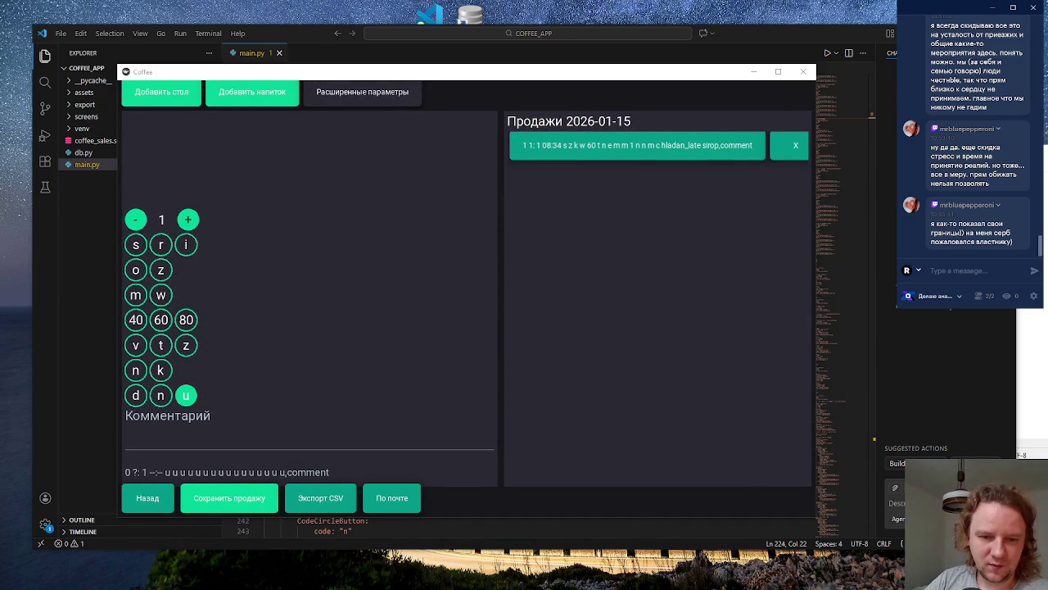
key("alt+Tab")
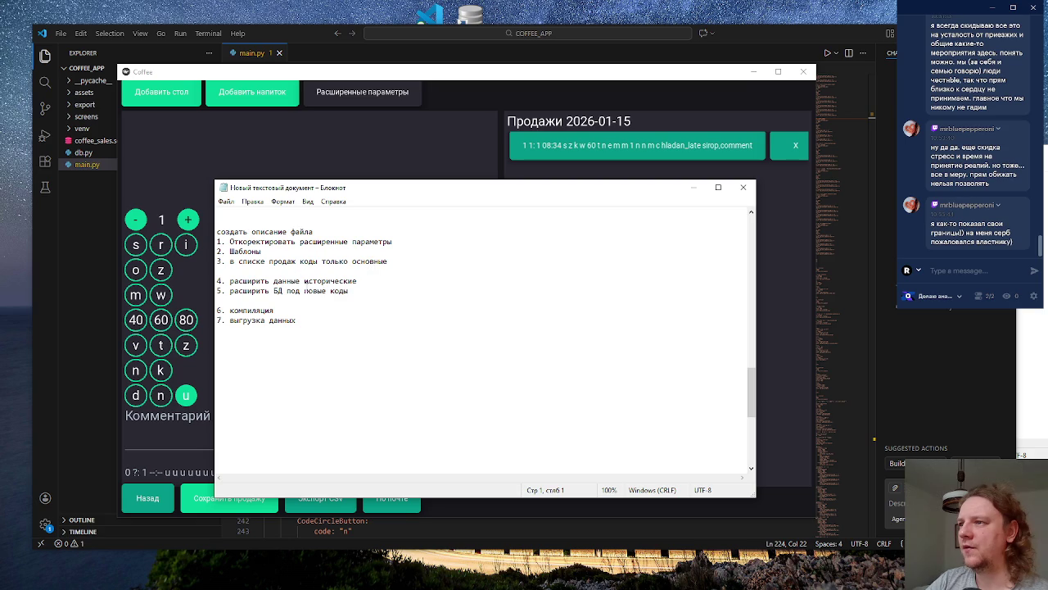
left_click_drag(393, 241, 301, 242)
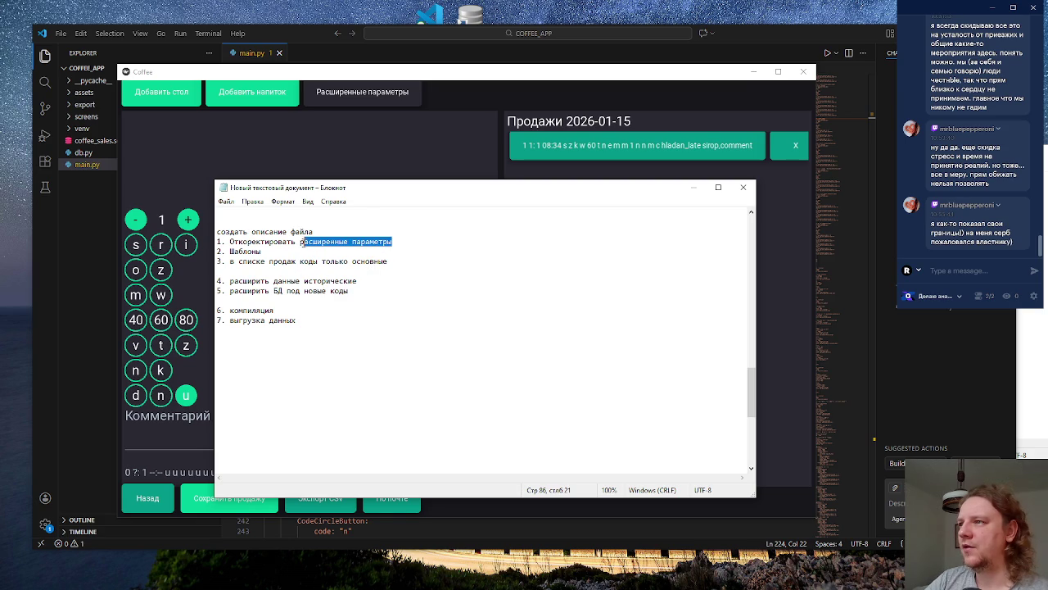
left_click_drag(393, 242, 219, 242)
Bring Coffee to the front and review its extended visit parameters, then close them.
left_click(364, 152)
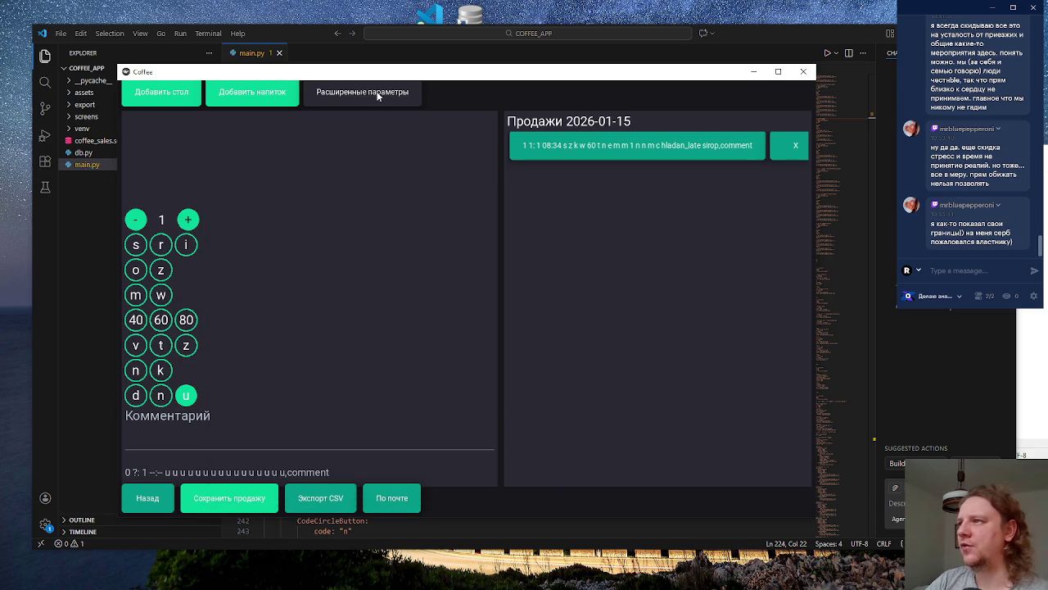
left_click(360, 93)
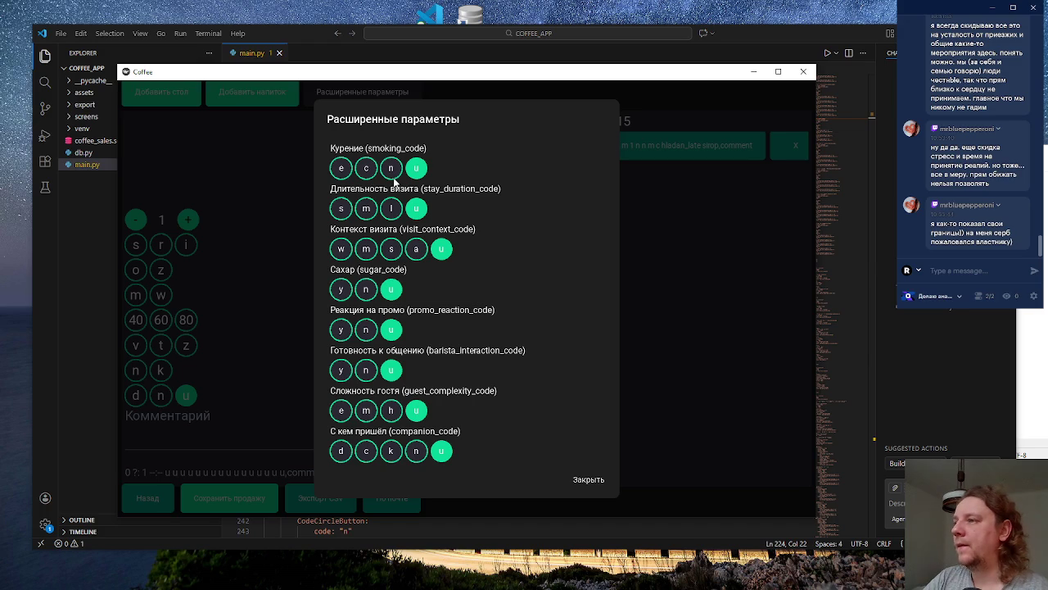
left_click(590, 480)
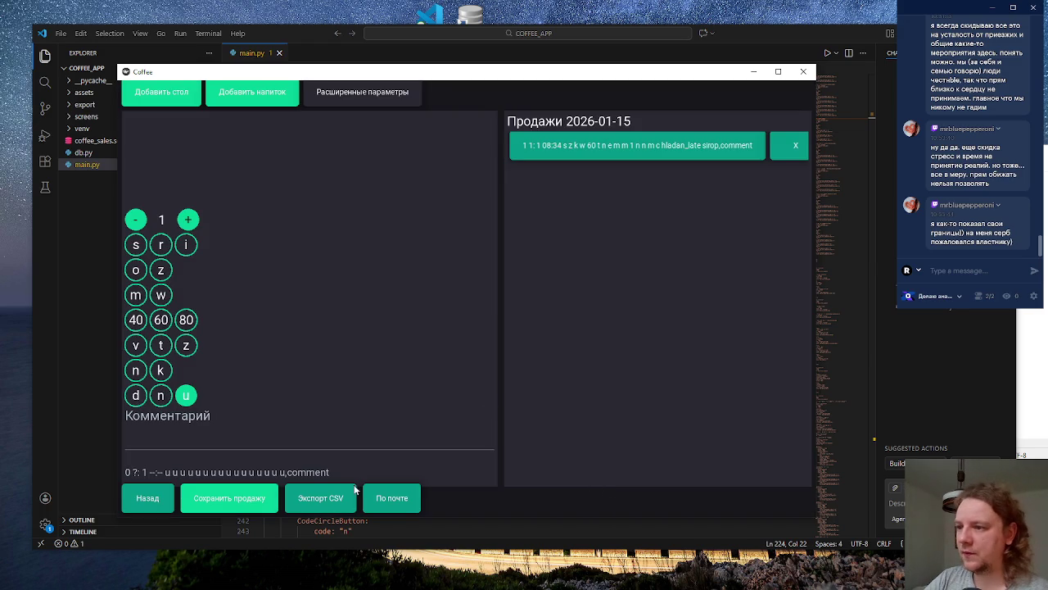
Delete the earlier saved sale from the 2026-01-15 list.
left_click(717, 145)
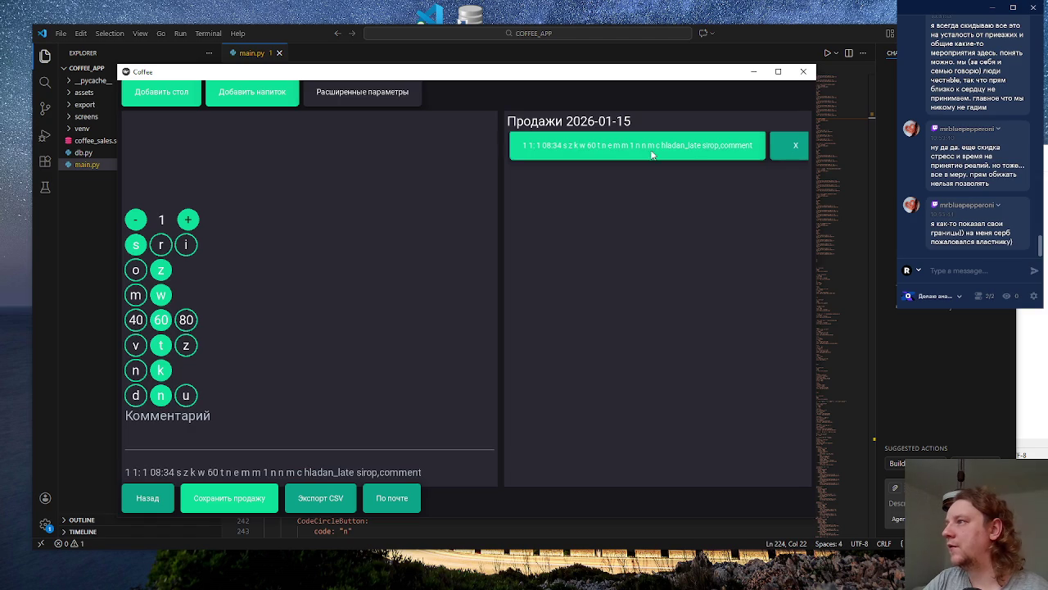
left_click(796, 146)
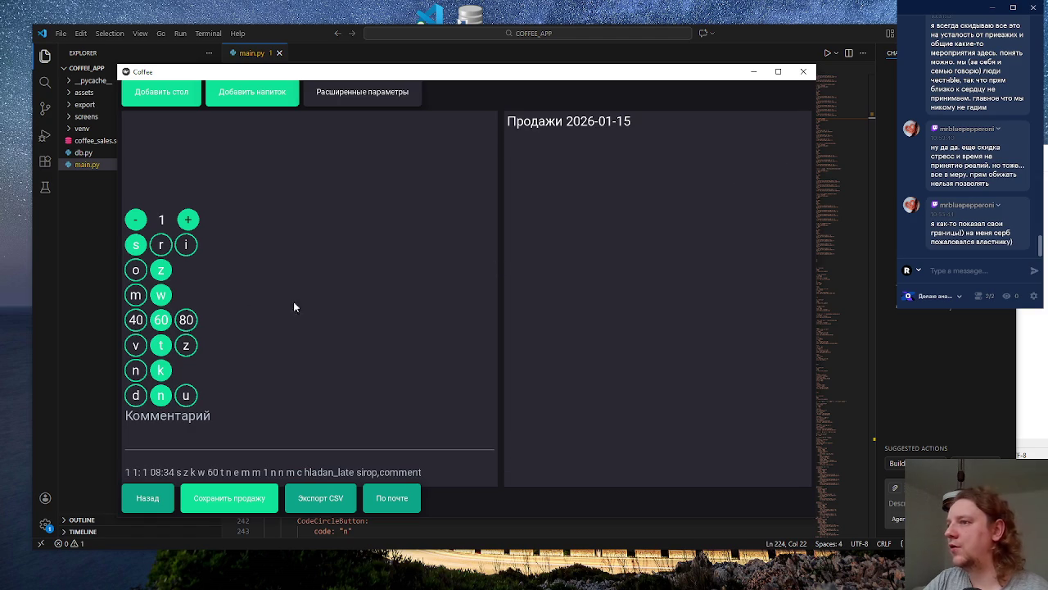
left_click(374, 93)
left_click(589, 480)
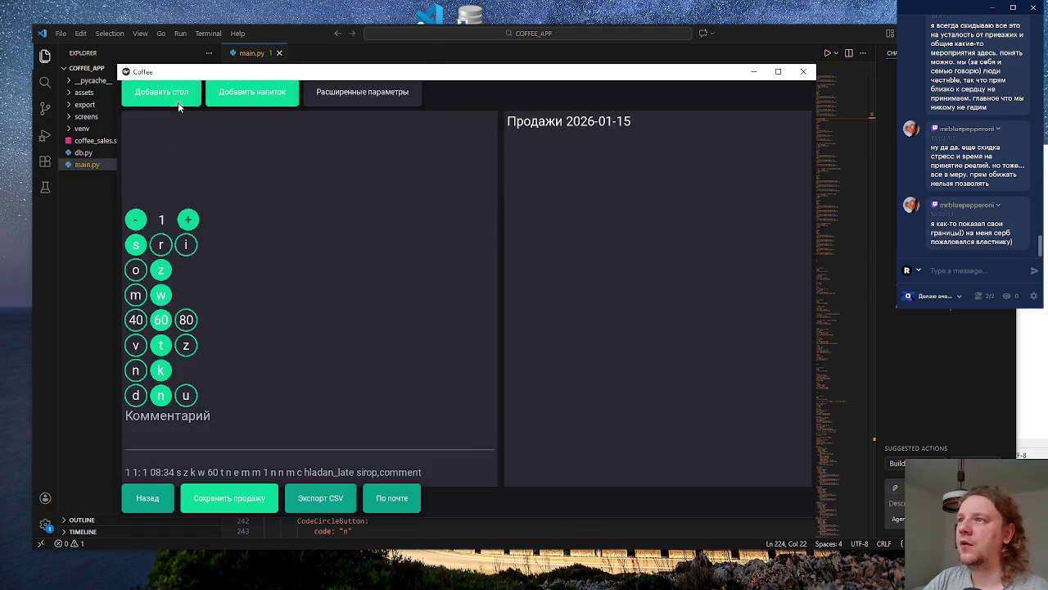
Add hladan_kapuchino with ovseno and mark guest codes s, z, k, w, 60, t and n.
left_click(252, 93)
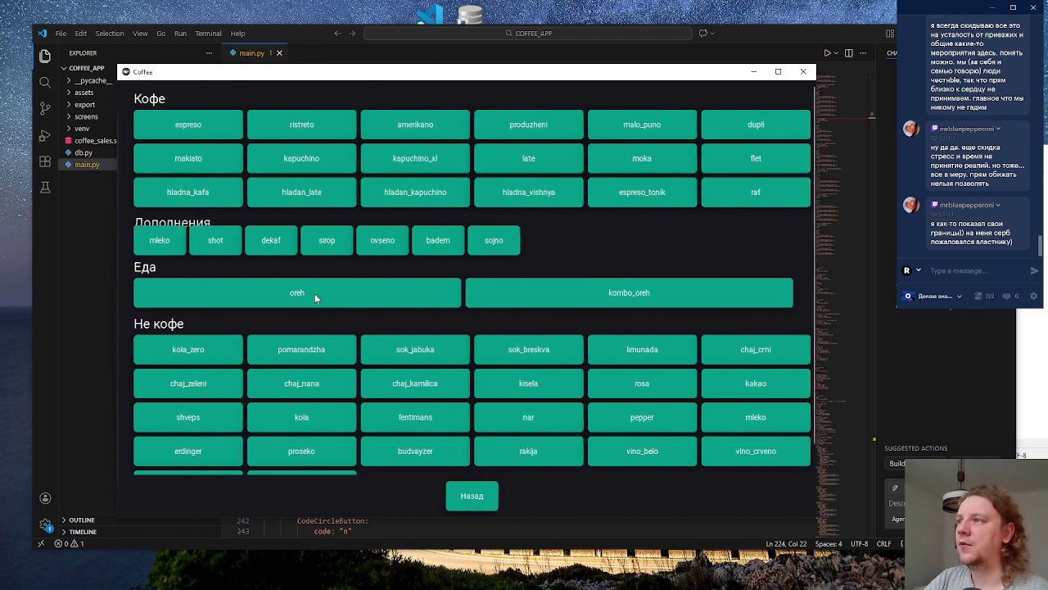
left_click(384, 242)
left_click(143, 253)
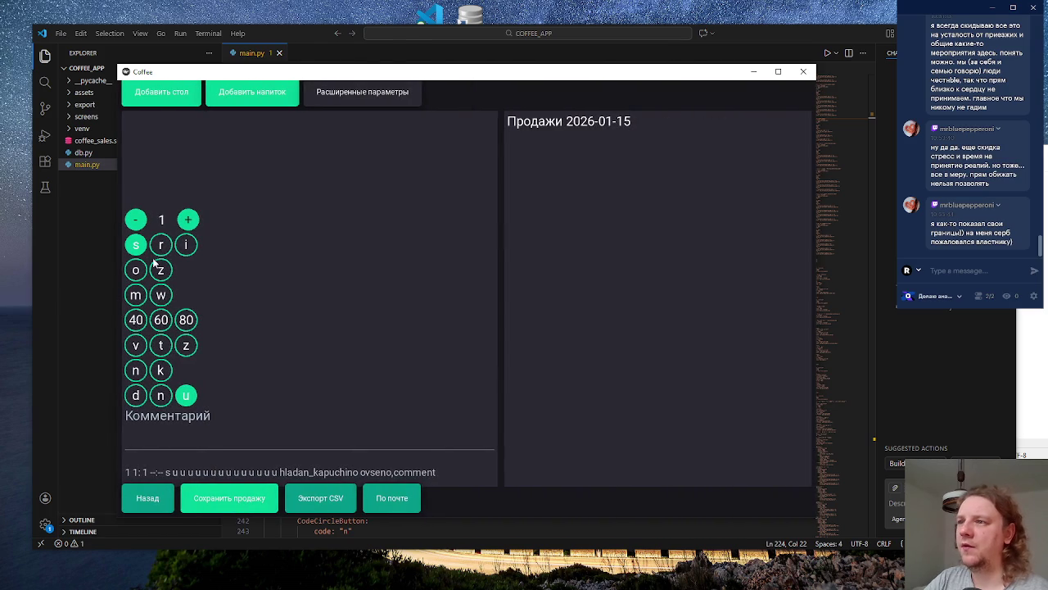
left_click(161, 269)
left_click(161, 295)
left_click(160, 320)
left_click(160, 344)
left_click(161, 370)
left_click(161, 396)
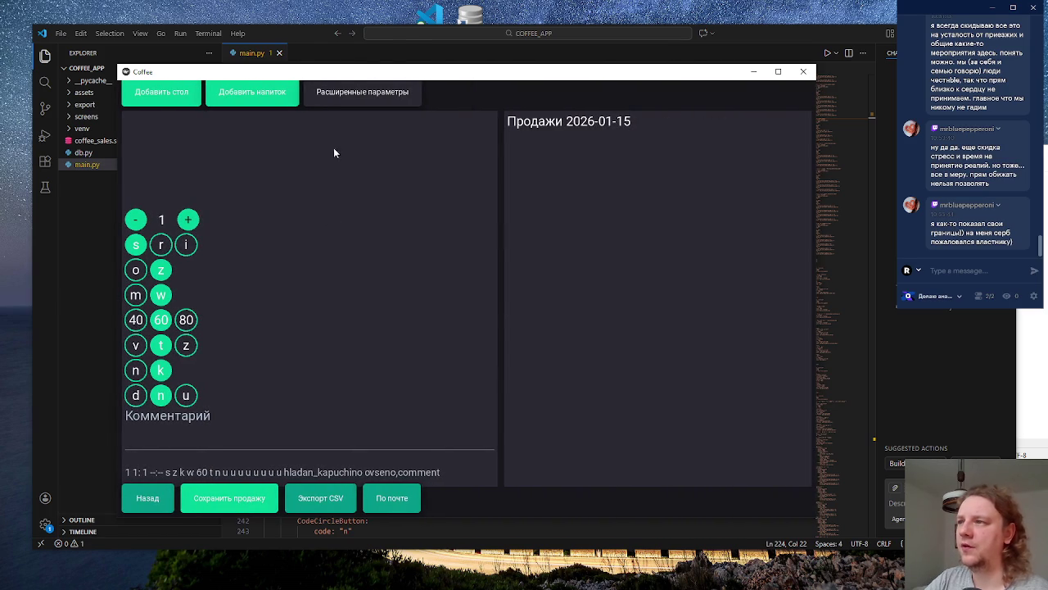
Set visit codes e, m, s, sugar n, promo n, barista n, complexity m, companion k, then save the sale.
left_click(362, 92)
left_click(340, 167)
left_click(366, 208)
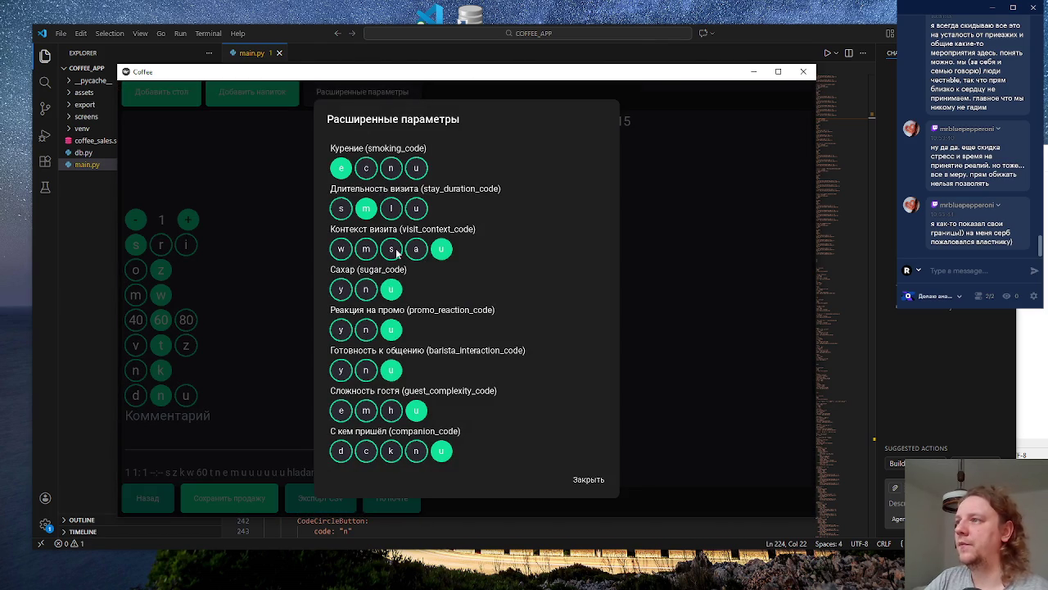
left_click(393, 249)
left_click(366, 289)
left_click(366, 329)
left_click(366, 370)
left_click(366, 410)
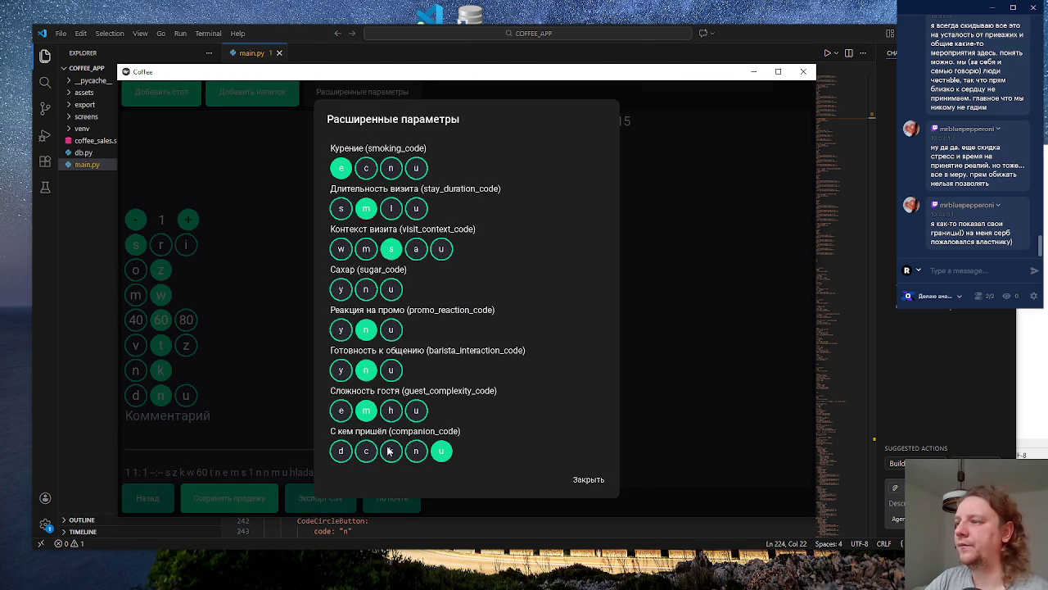
left_click(390, 450)
left_click(588, 480)
left_click(234, 497)
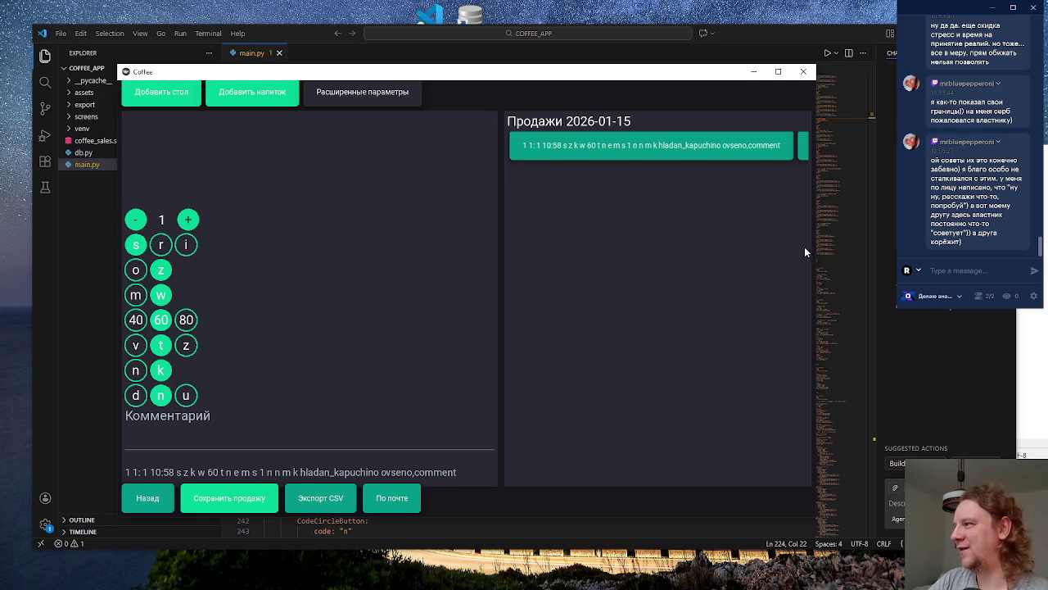
Widen the Coffee window about 100 px so the full 10:58 hladan_kapuchino row shows.
mouse_move(816, 252)
left_mouse_down()
mouse_move(917, 242)
mouse_move(868, 245)
mouse_move(898, 244)
left_mouse_up()
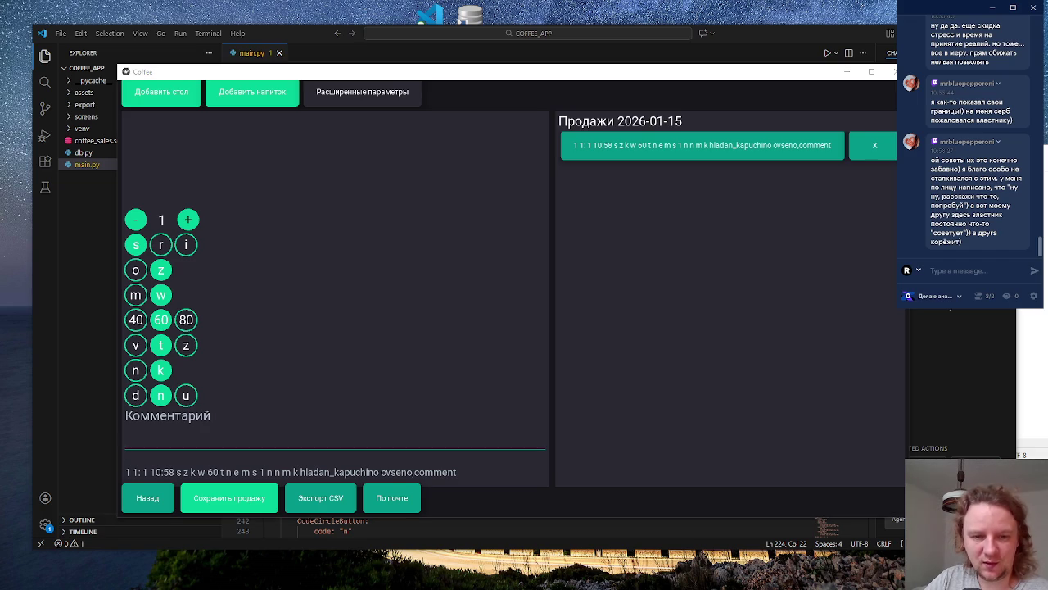
In the Coffee Analytics tab, replace the kapuchino_xl Drink name filter with chaj.
key("alt+Tab")
left_click(114, 33)
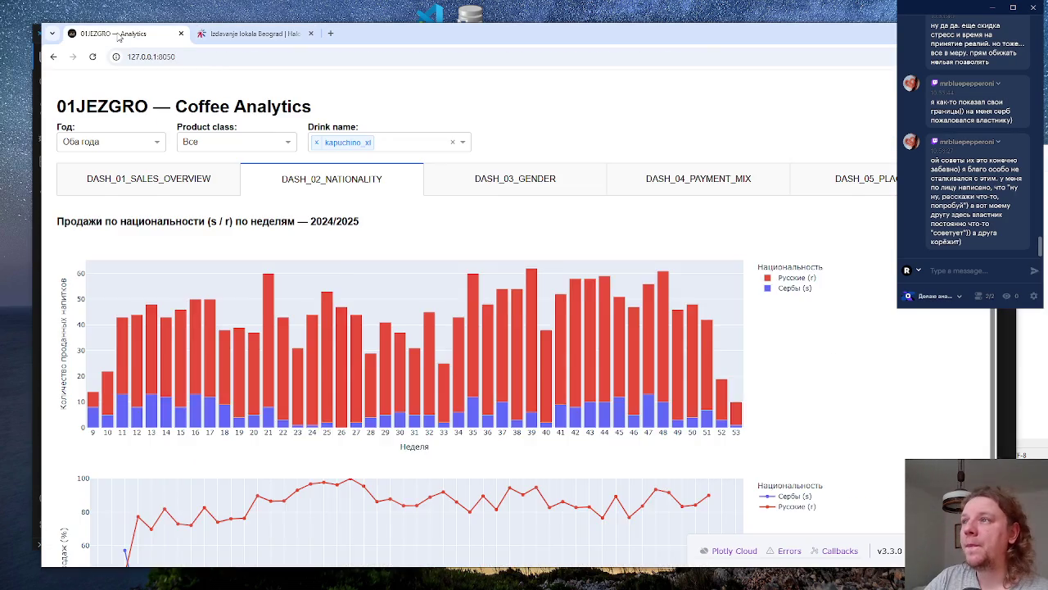
left_click(452, 142)
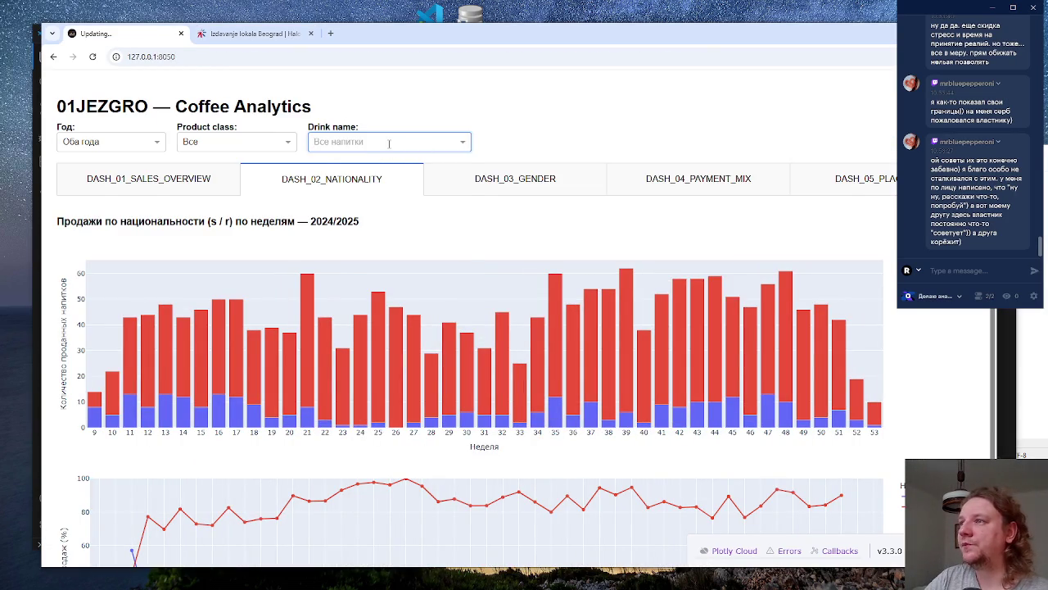
left_click(389, 141)
type("xl")
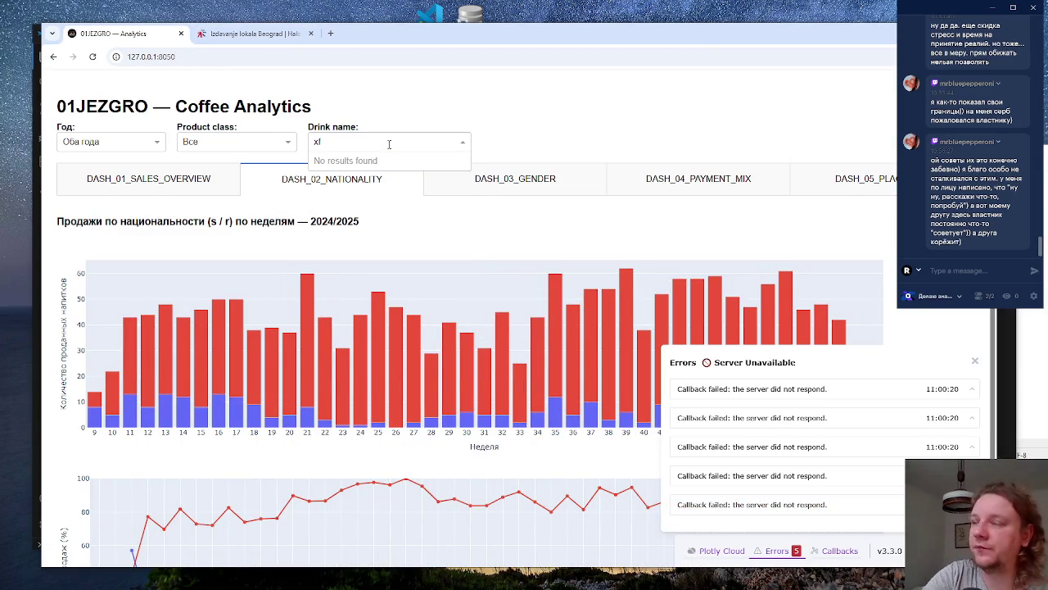
key("BackSpace")
key("BackSpace")
type("c")
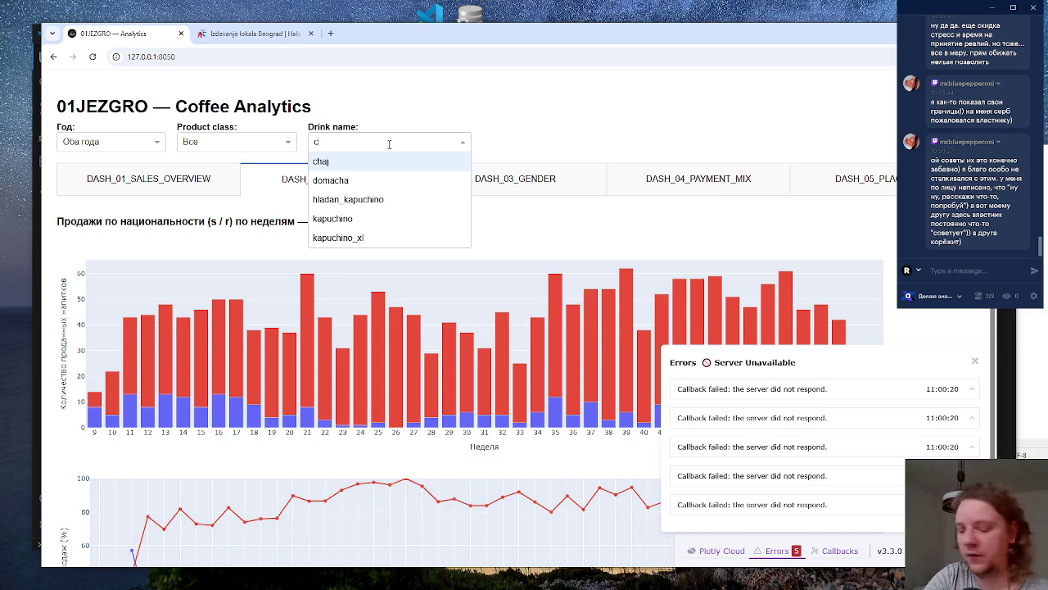
type("h")
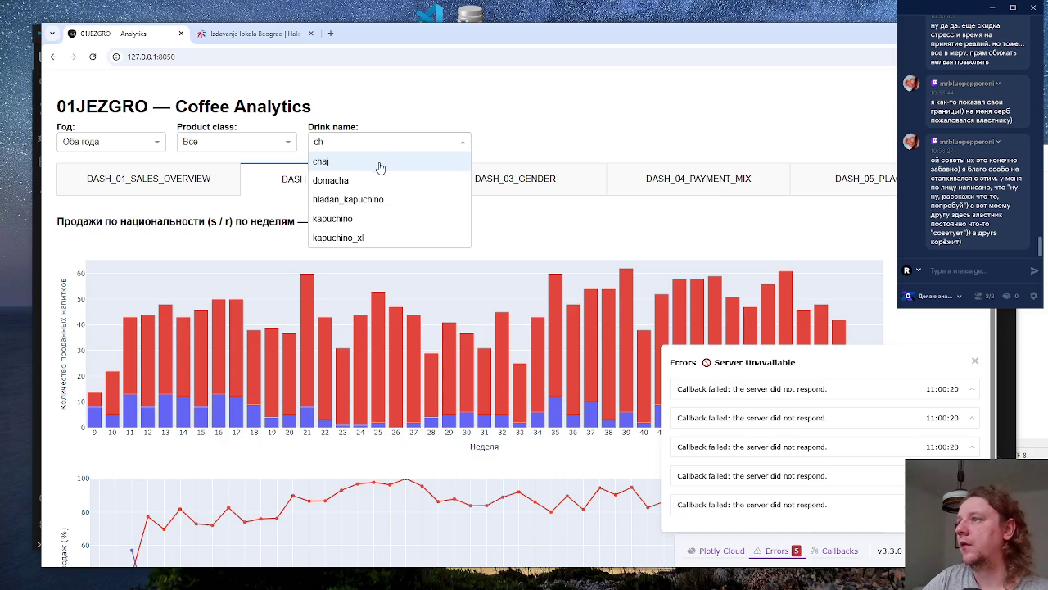
left_click(378, 164)
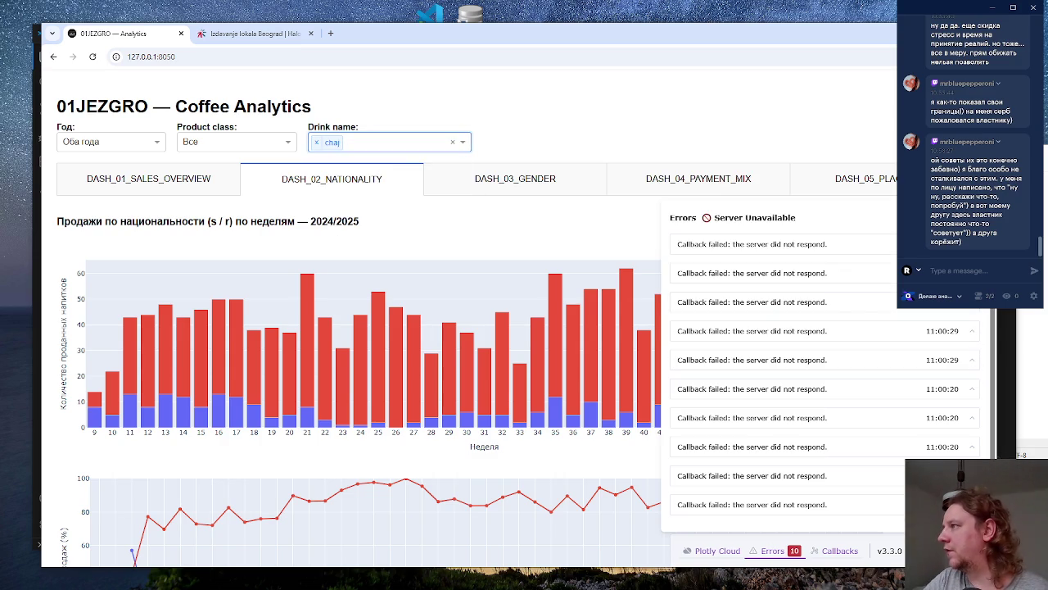
Dismiss the server errors panel and reload the dashboard page at 127.0.0.1:8050.
left_click(969, 217)
left_click(246, 56)
key("Return")
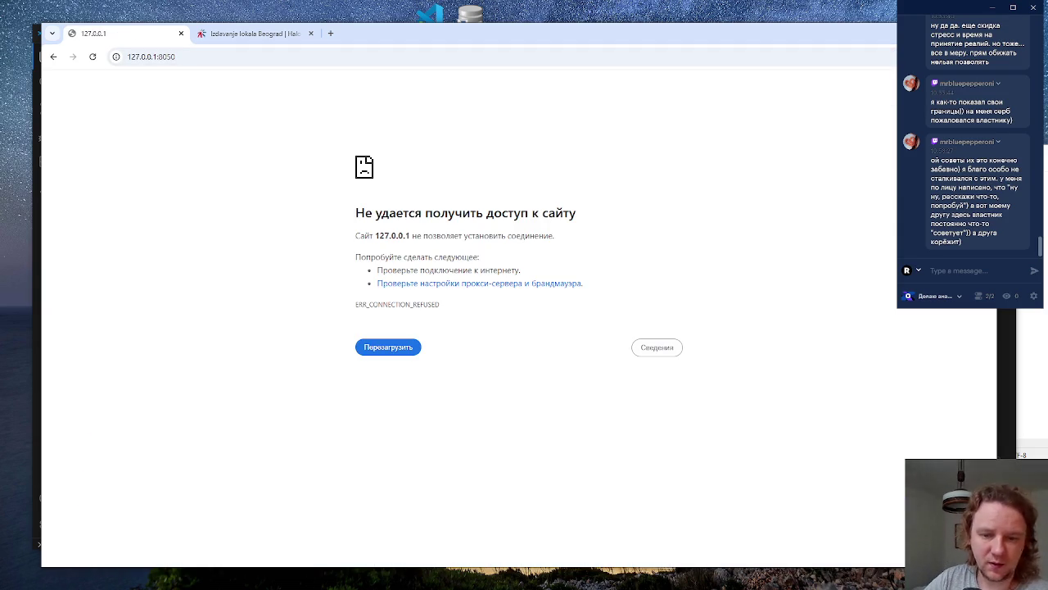
Retry loading the refused 127.0.0.1 dashboard, then close that tab to reveal the Halo Oglasi map.
key("F5")
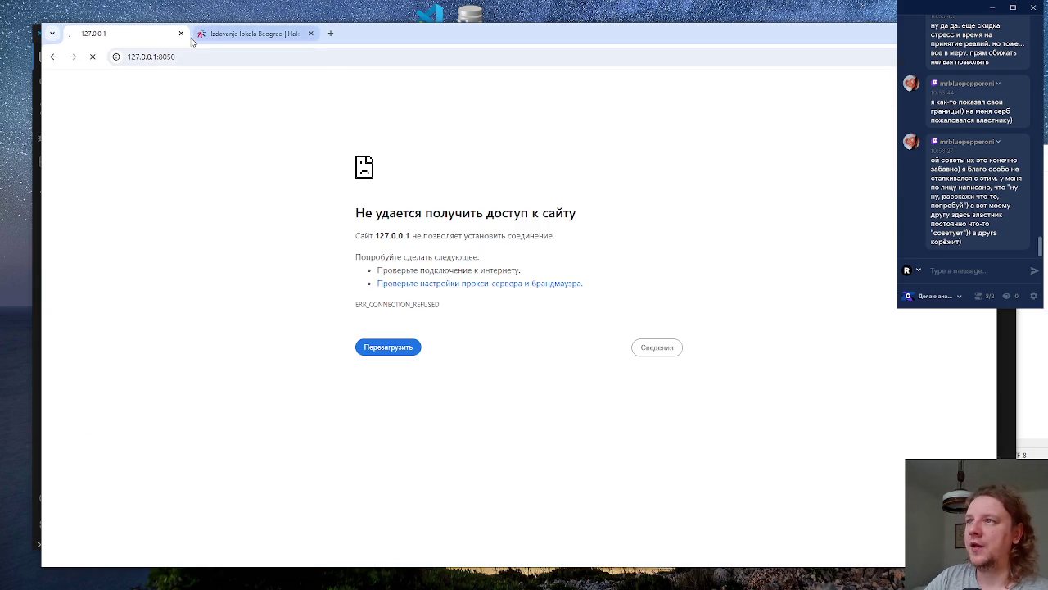
left_click(181, 33)
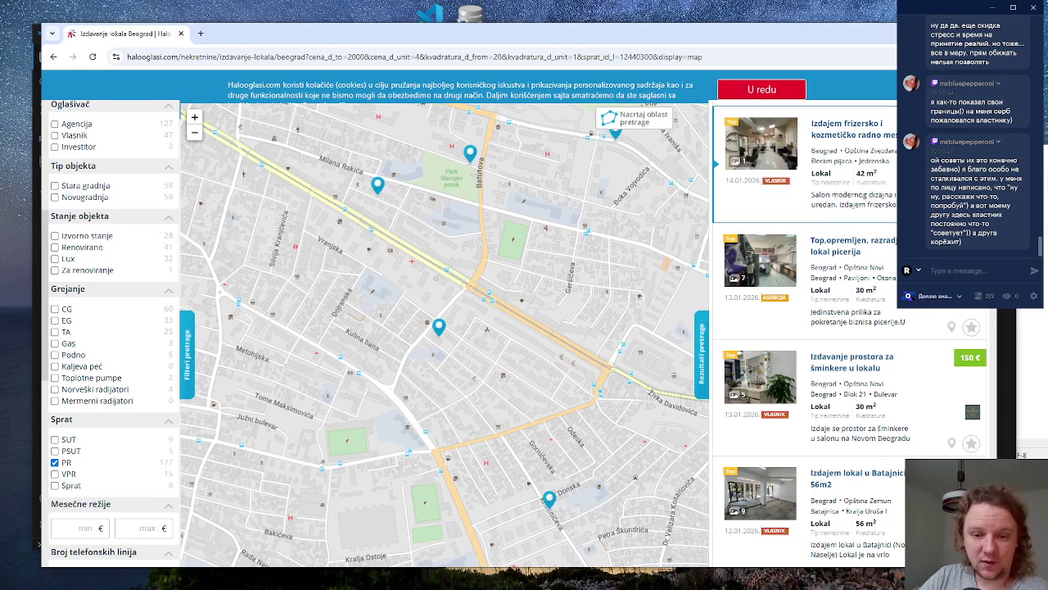
Bring the Coffee window with the 10:58 hladan_kapuchino ovseno sale in front of the browser.
key("alt+Tab")
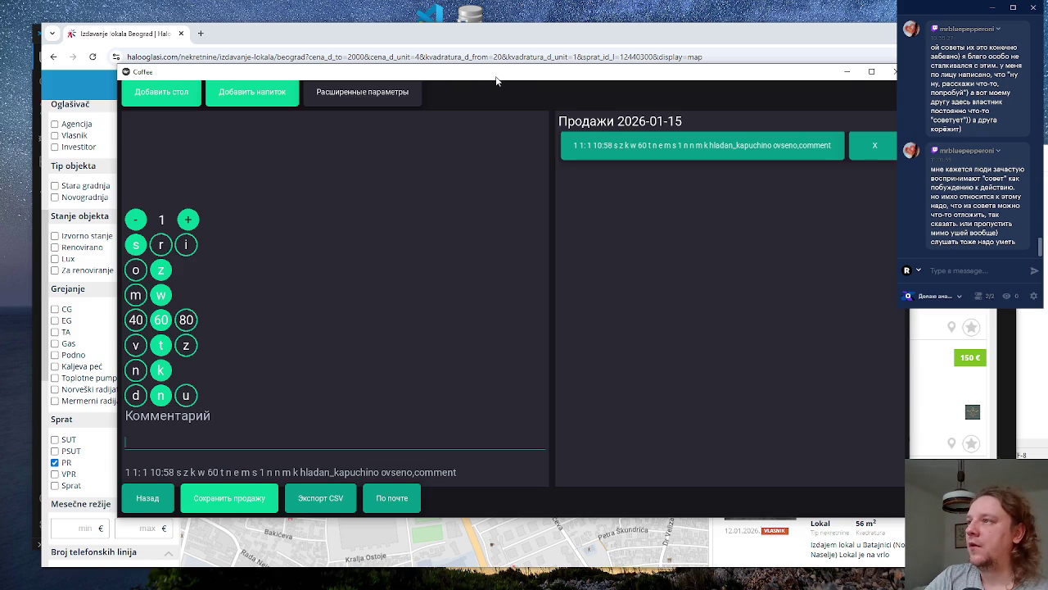
Shift the Coffee window left beside the browser, then return the Halo Oglasi rental map to the front.
left_click_drag(497, 80, 393, 84)
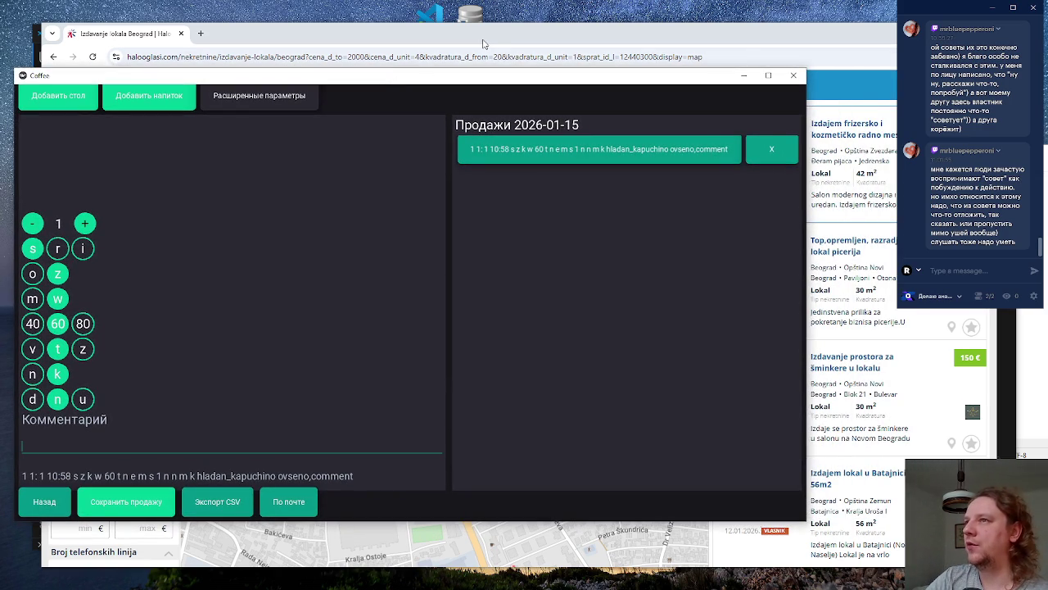
left_click_drag(483, 42, 504, 40)
left_click(46, 79)
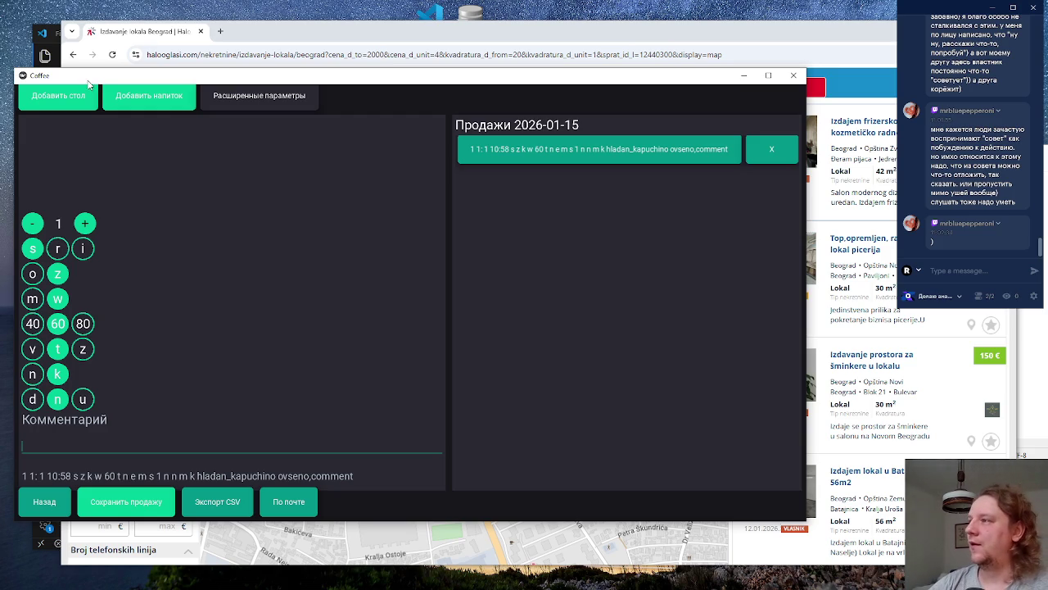
left_click(289, 37)
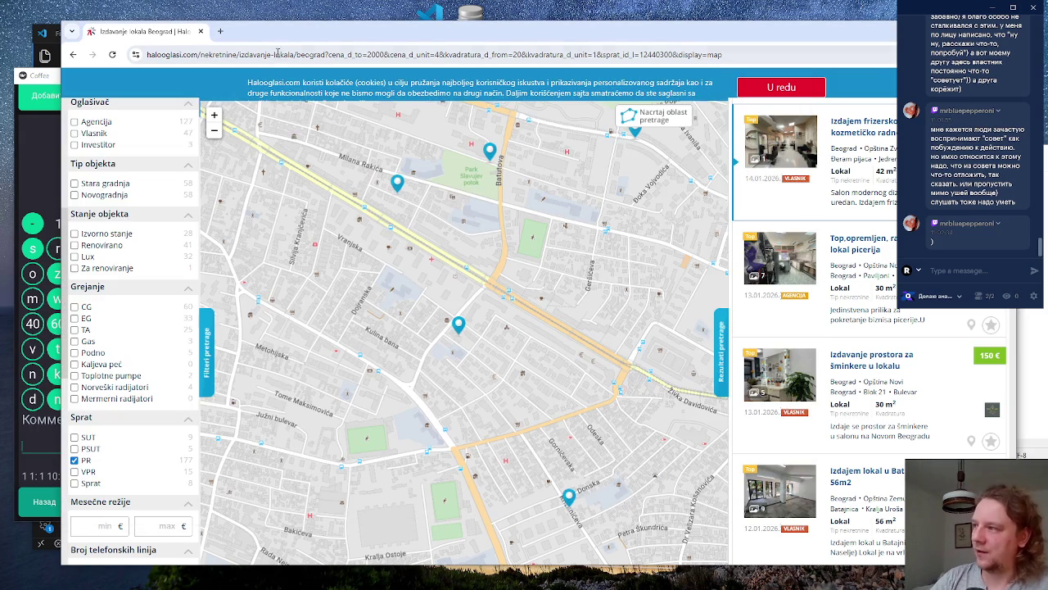
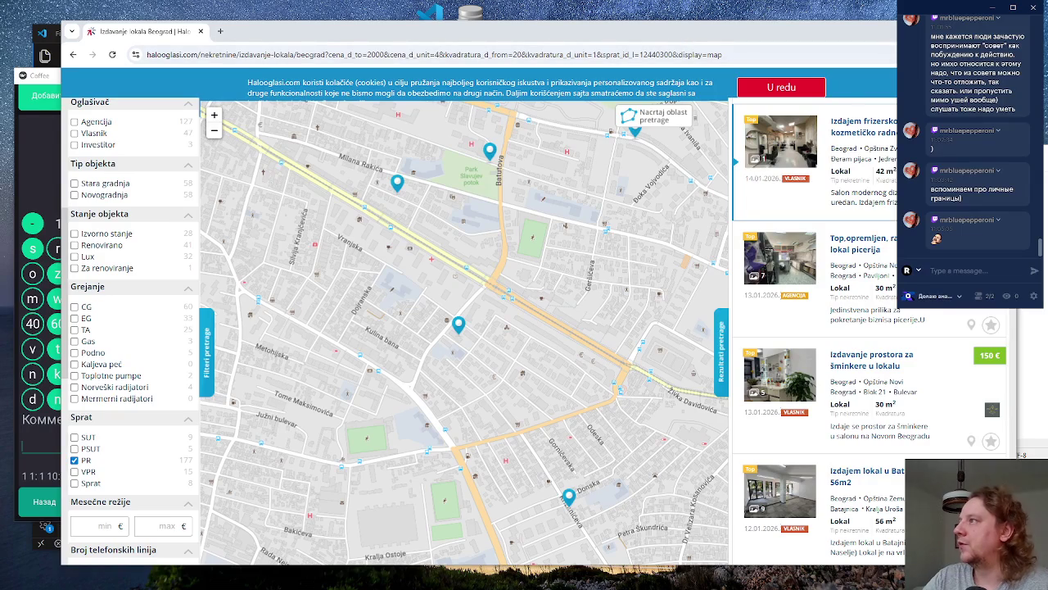
Minimize the Halooglasi listings map window and bring the code editor forward.
key("super+Down")
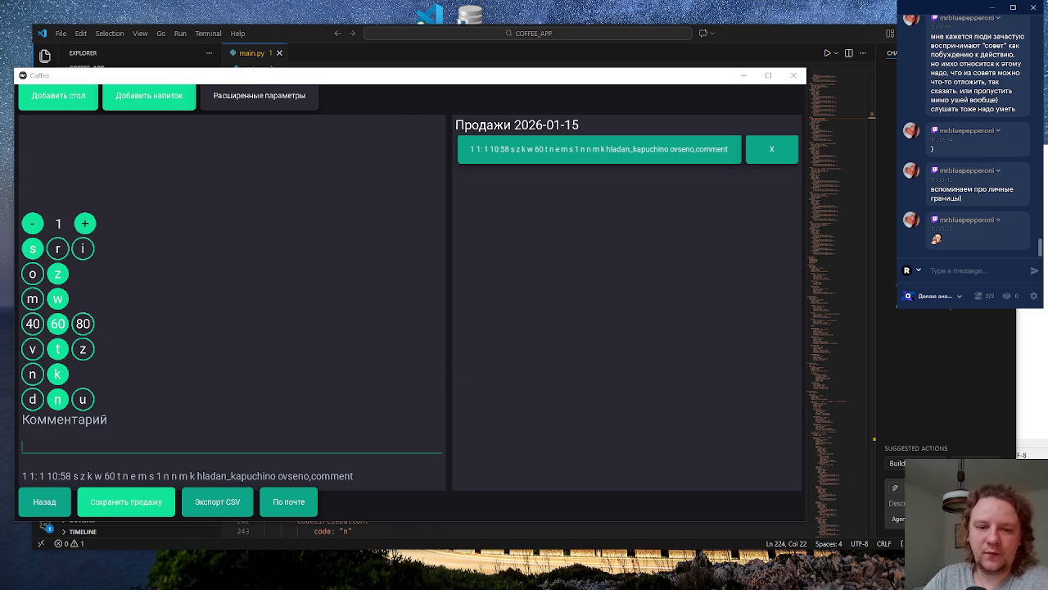
key("alt+Tab")
Search main.py for 'comment' and step through its matches, including line 1141.
left_click(581, 286)
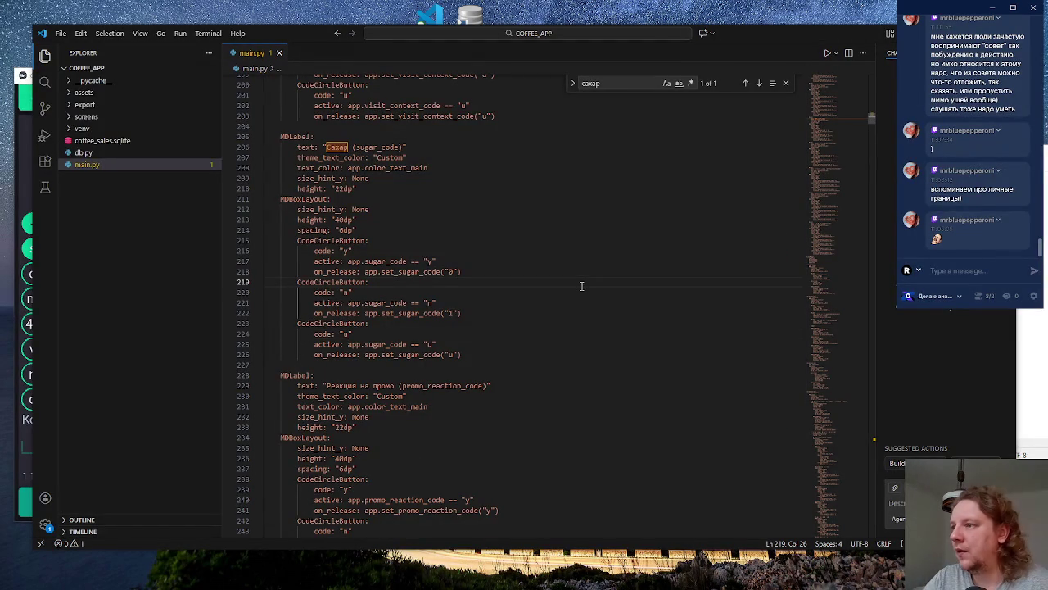
left_click(601, 82)
key("BackSpace")
key("BackSpace")
key("BackSpace")
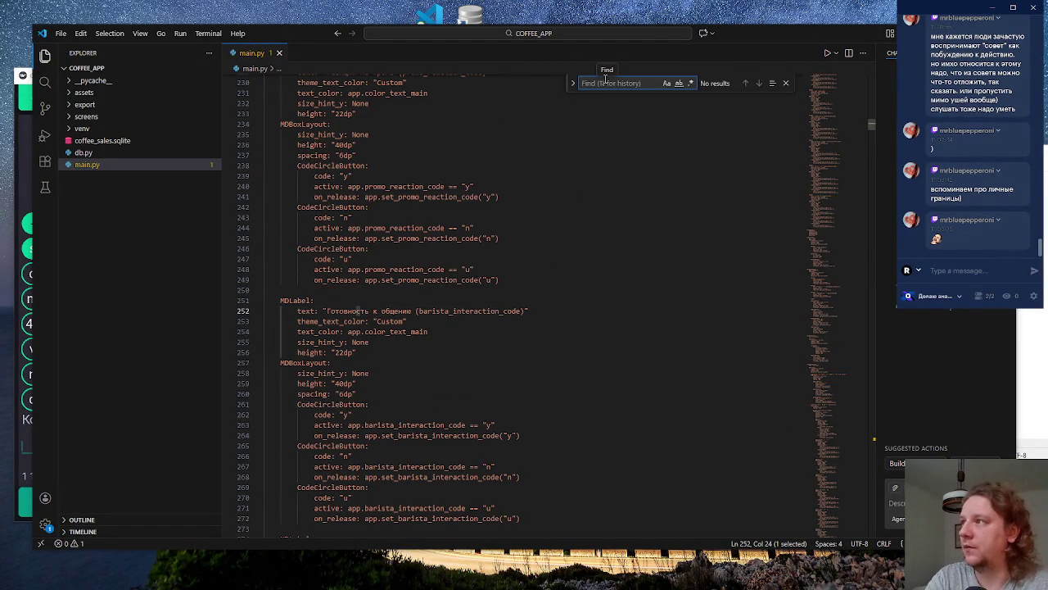
type("comm")
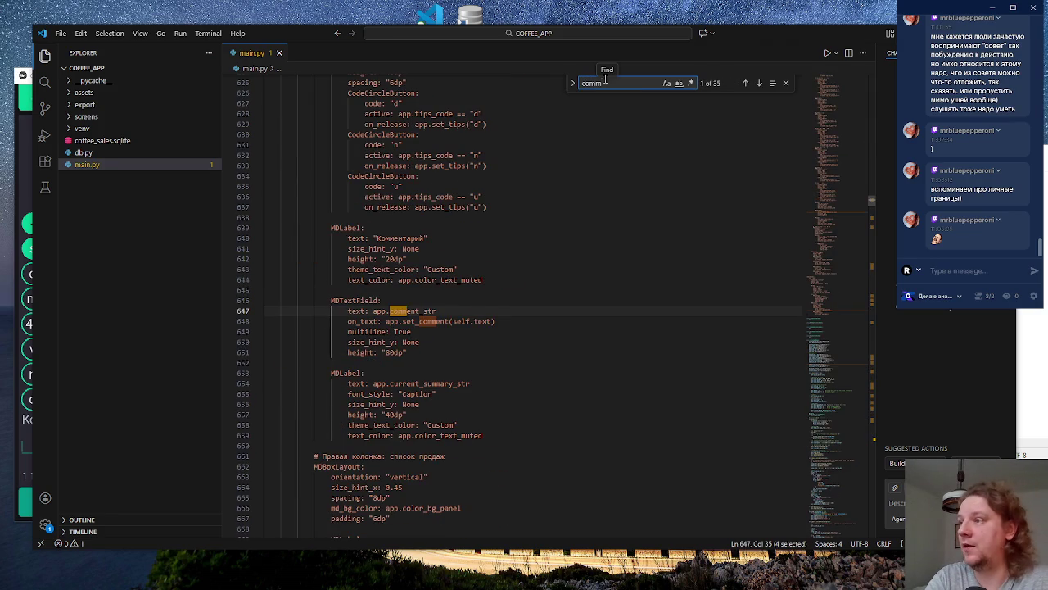
type("ent")
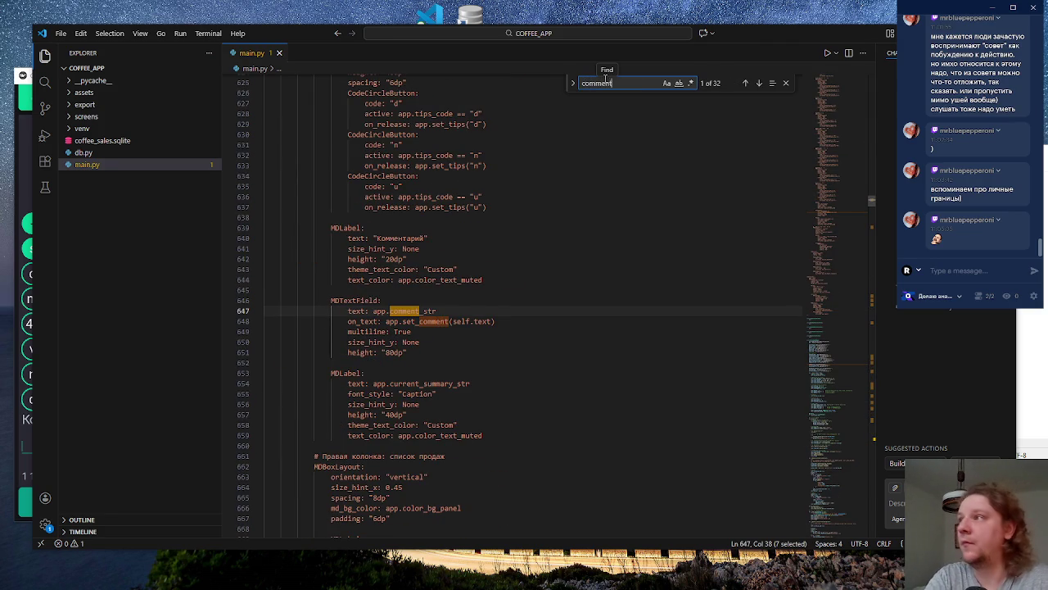
left_click(759, 84)
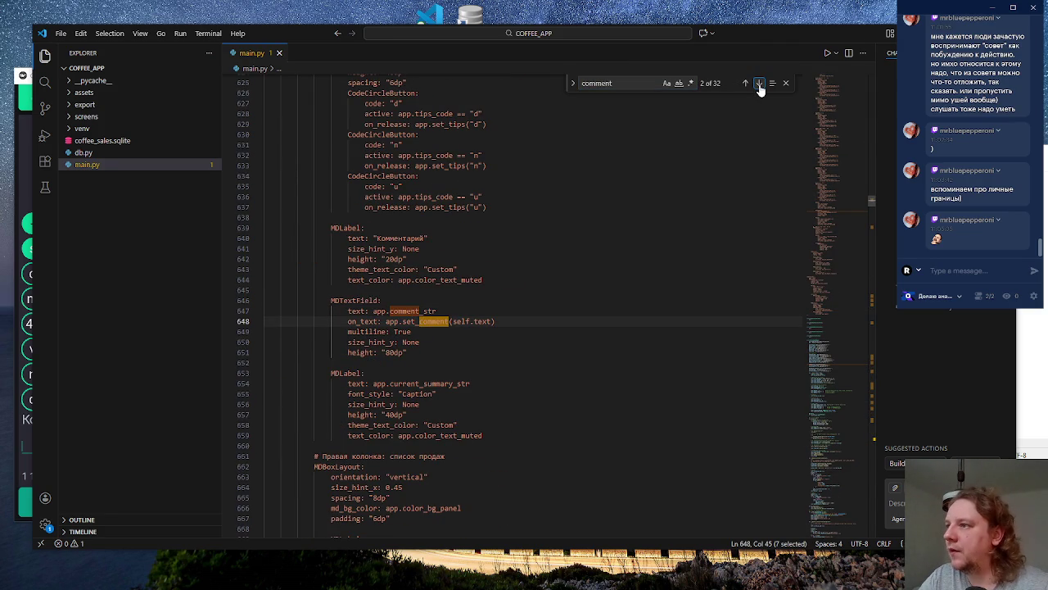
left_click(759, 84)
left_click(759, 84)
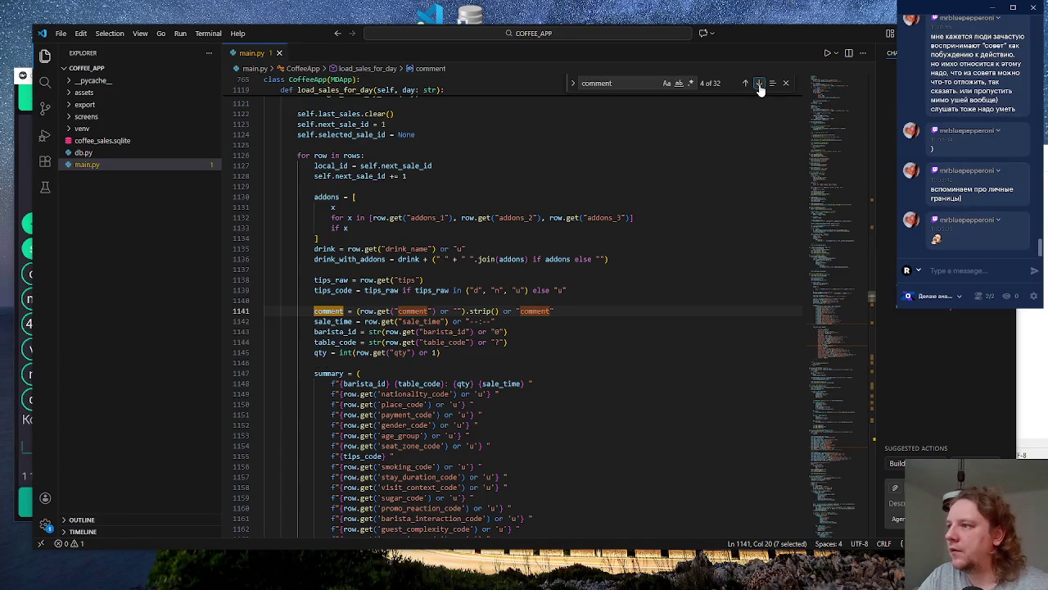
left_click(759, 85)
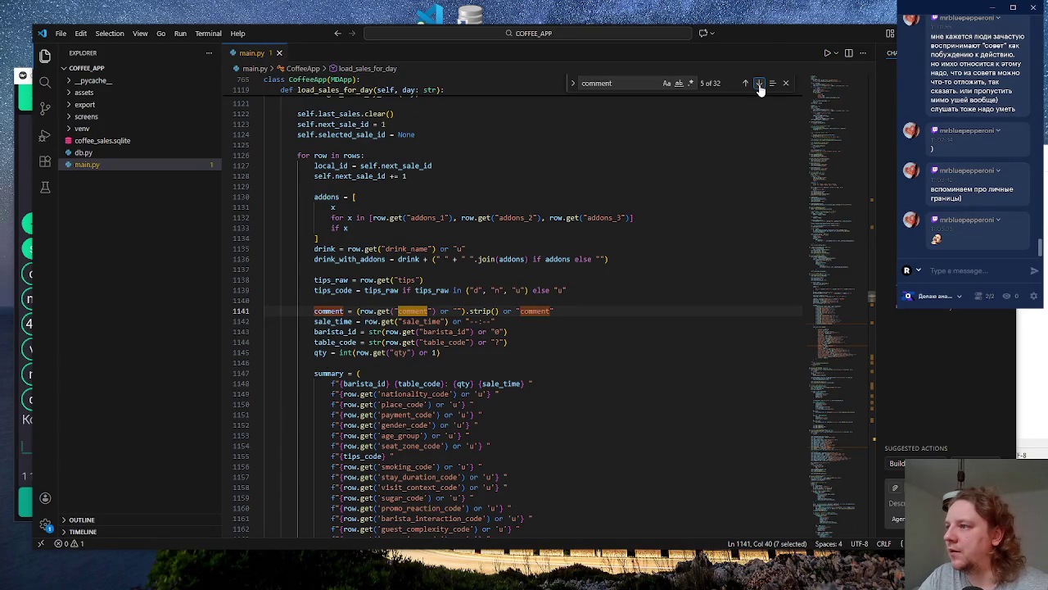
scroll(483, 461, "down", 2)
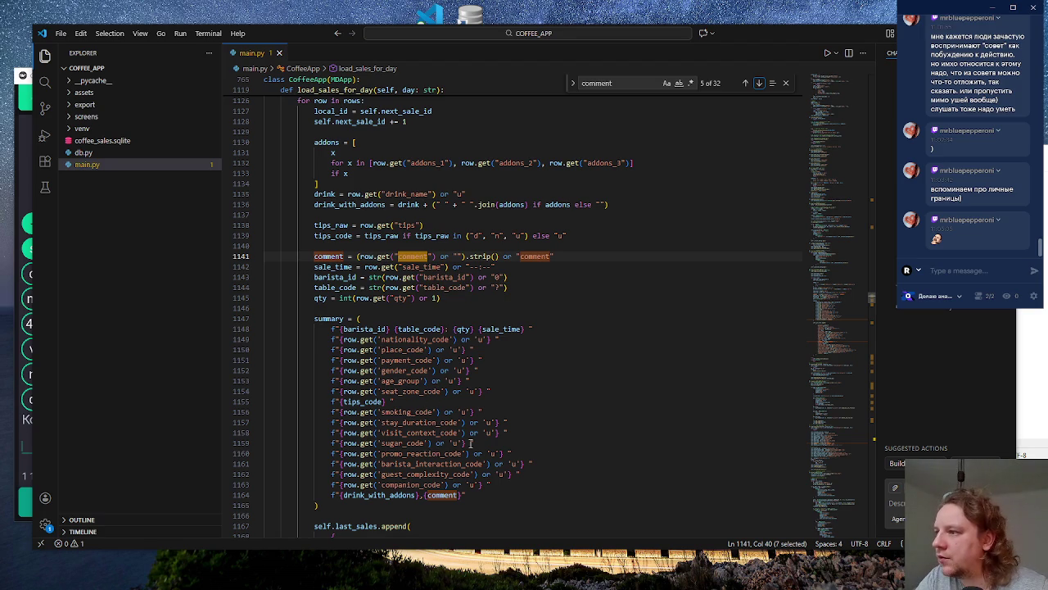
Search for sugar_code from line 1159 and cycle through its matches, back to the first.
left_click_drag(467, 443, 382, 443)
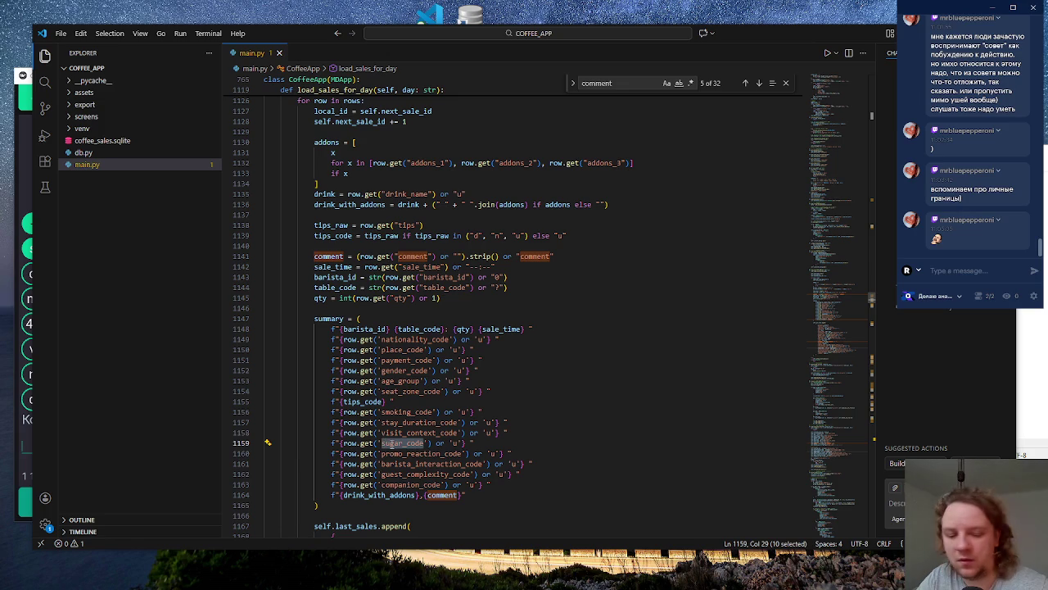
key("ctrl+f")
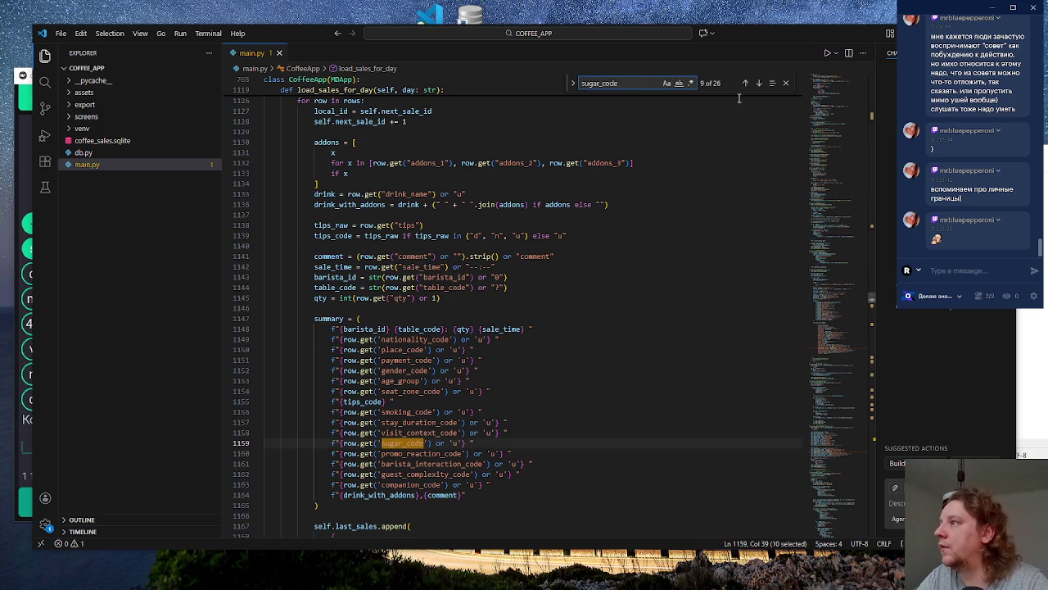
key("Return")
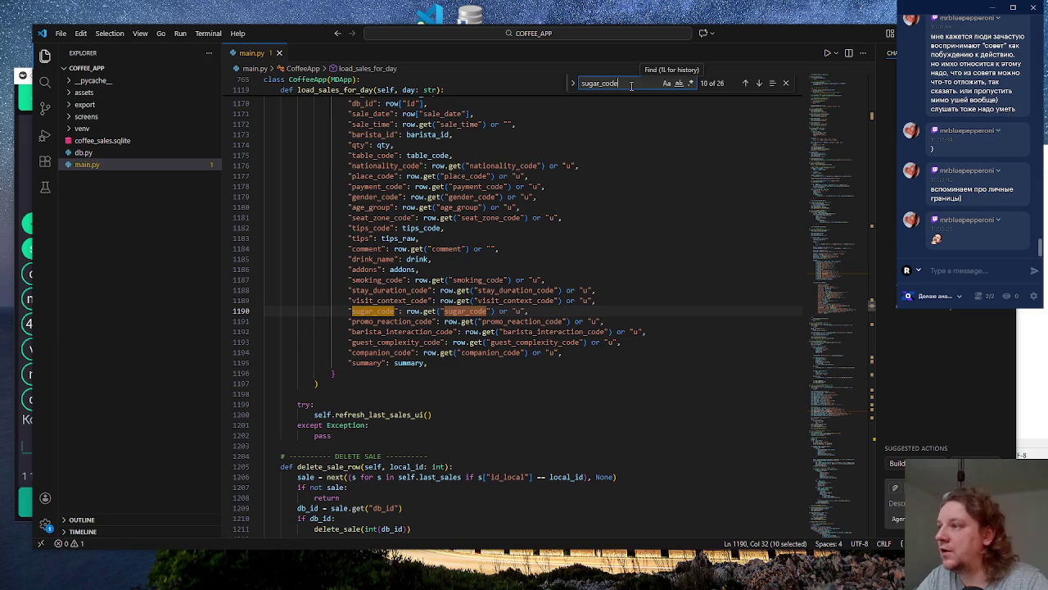
key("Return")
key("Return")
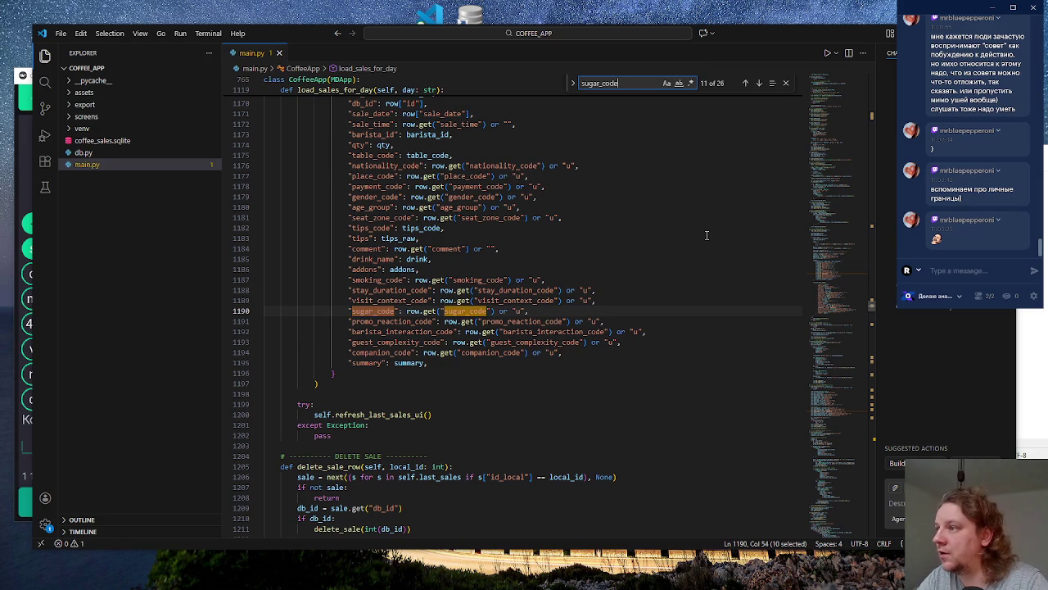
key("Return")
key("Return")
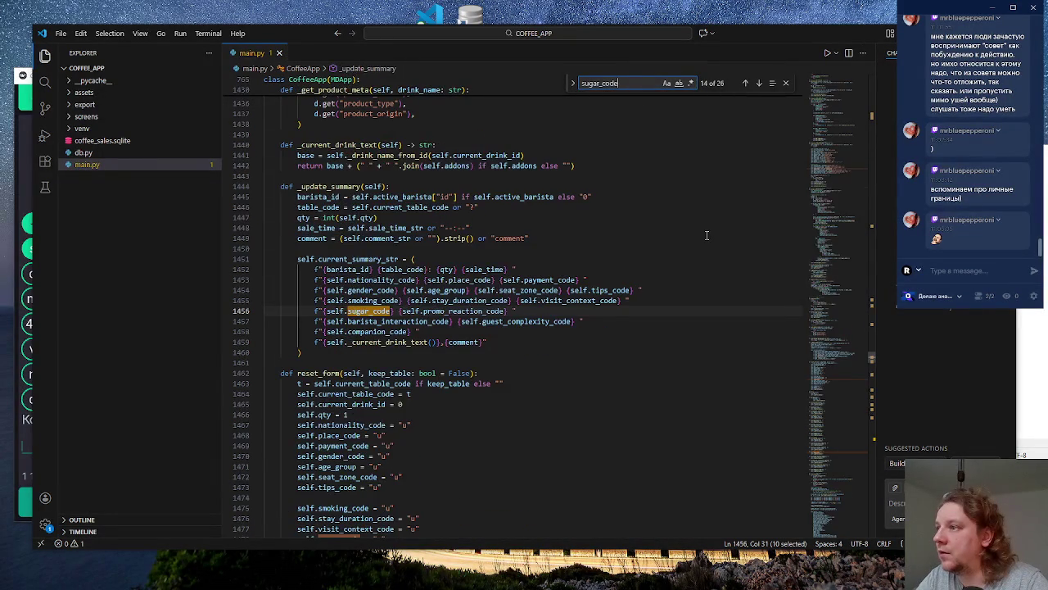
left_click(745, 84)
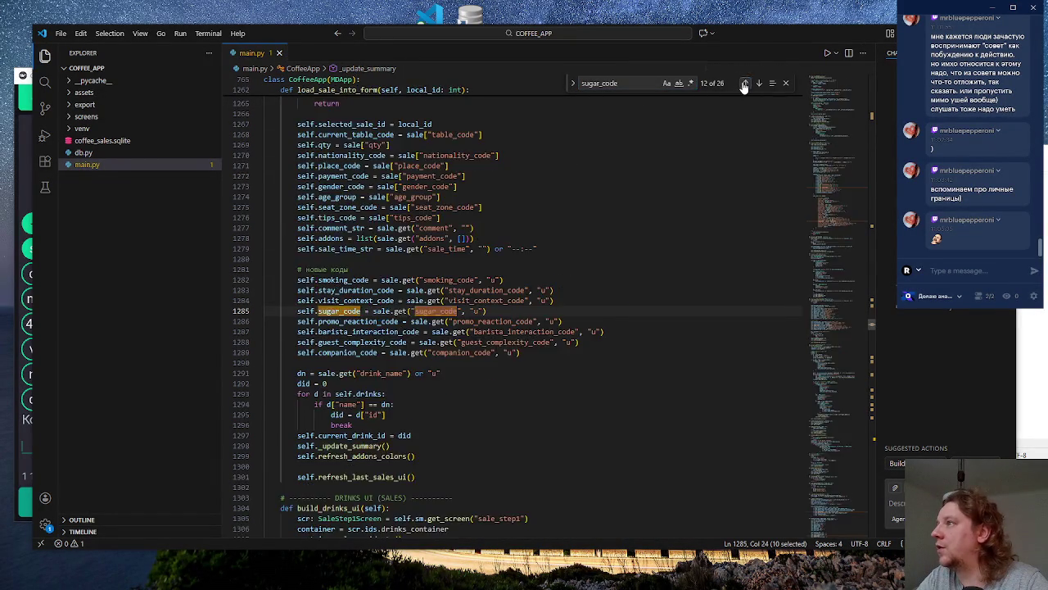
left_click(745, 83)
left_click(744, 83)
left_click(745, 83)
left_click(744, 84)
left_click(744, 84)
left_click(745, 83)
left_click(744, 83)
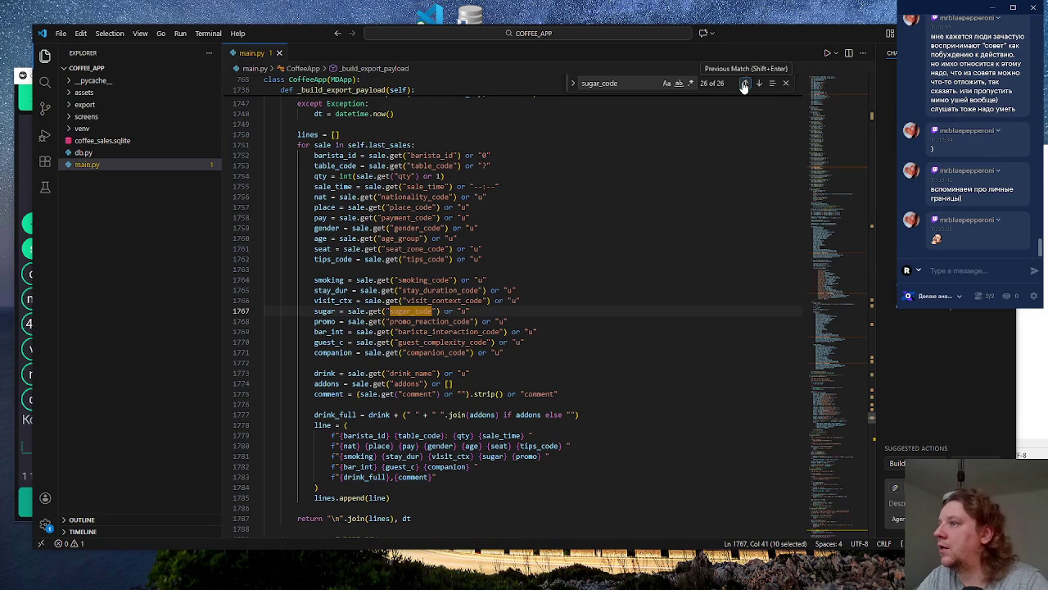
left_click(759, 83)
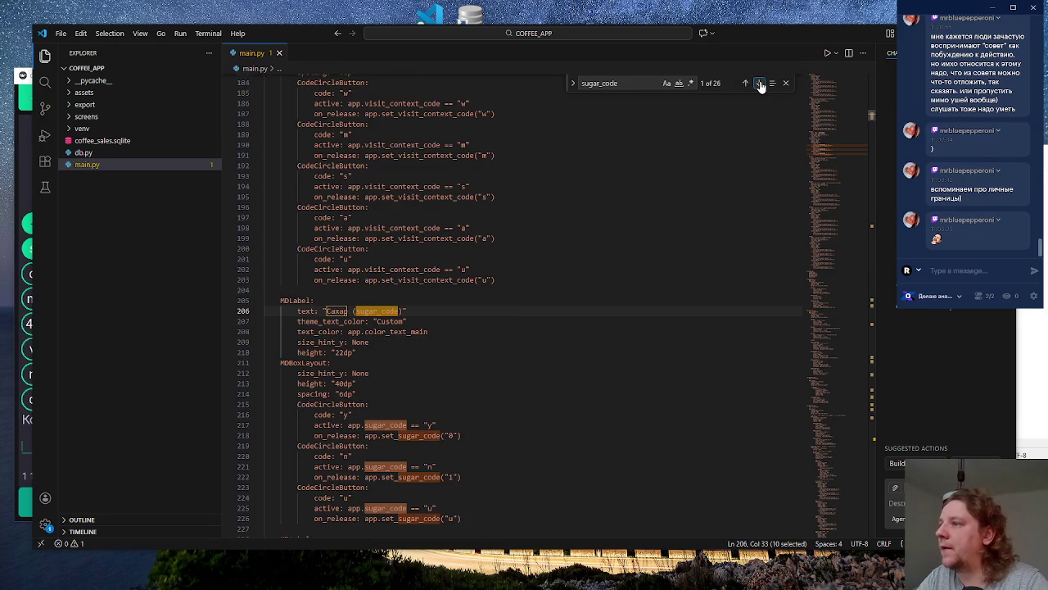
Change the sugar button codes to 'y' on line 218 and 'n' on line 222.
key("Return")
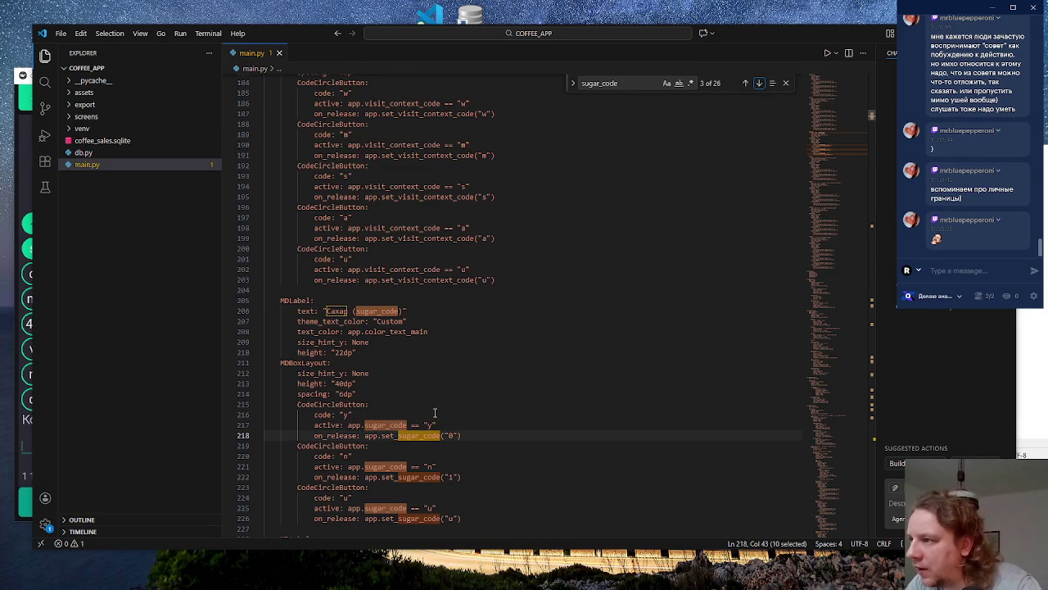
left_click(450, 436)
type("y")
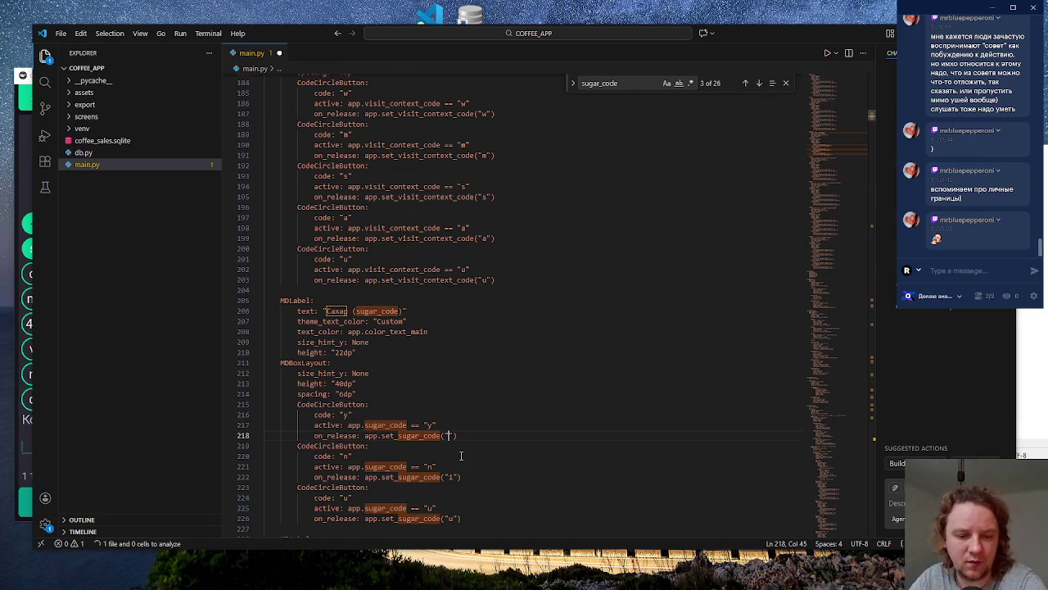
left_click(449, 477)
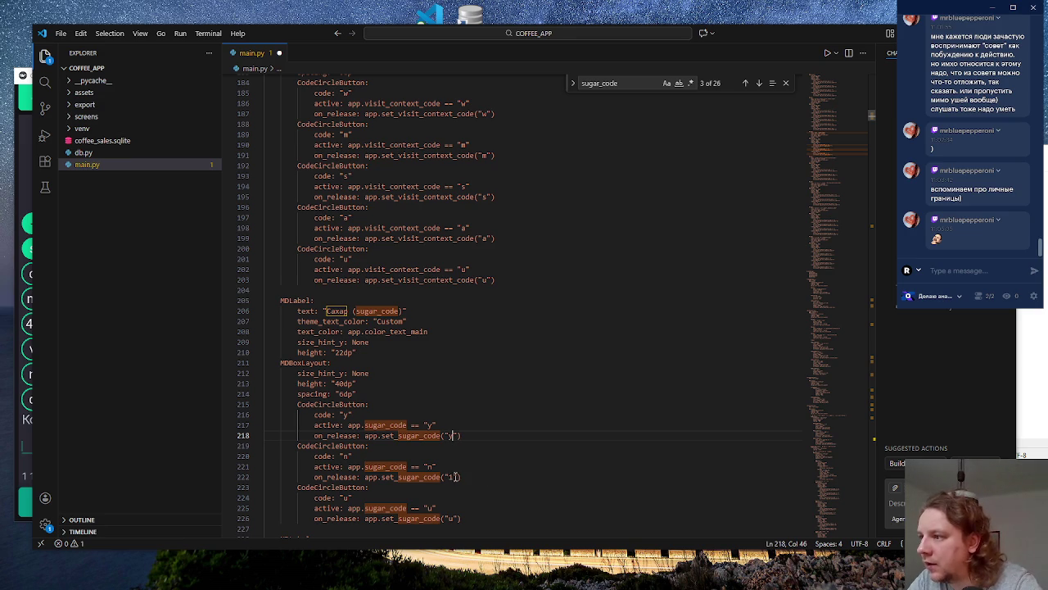
type("n")
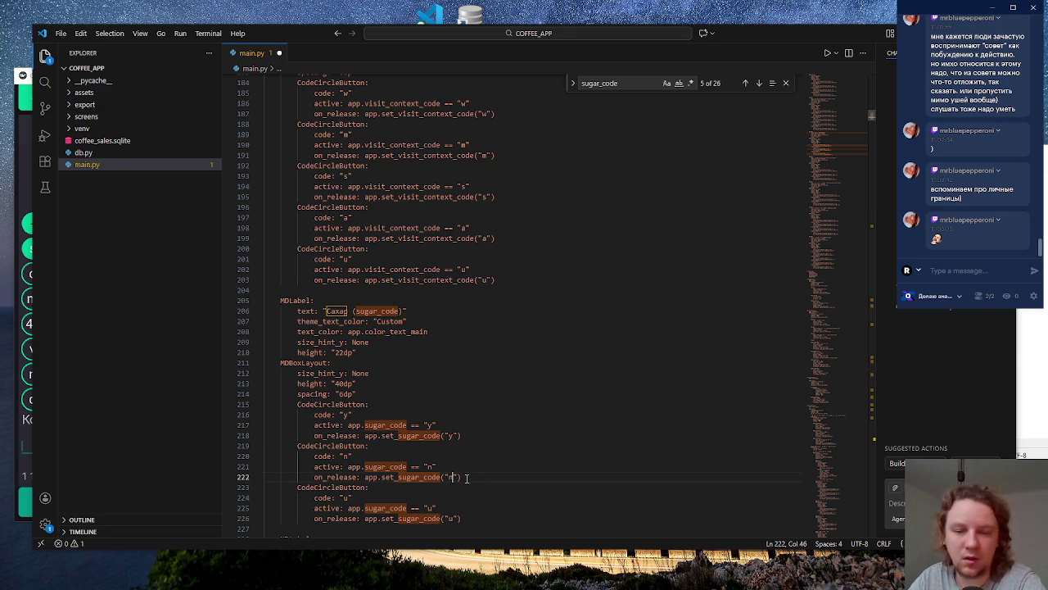
key("Down")
key("Return")
key("Return")
key("Return")
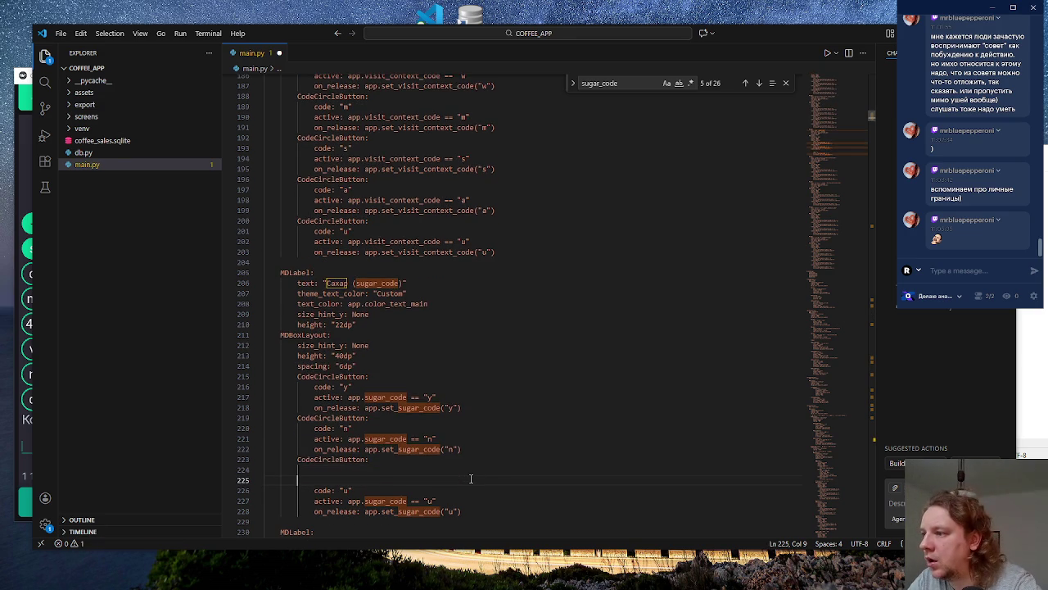
key("BackSpace")
key("BackSpace")
key("BackSpace")
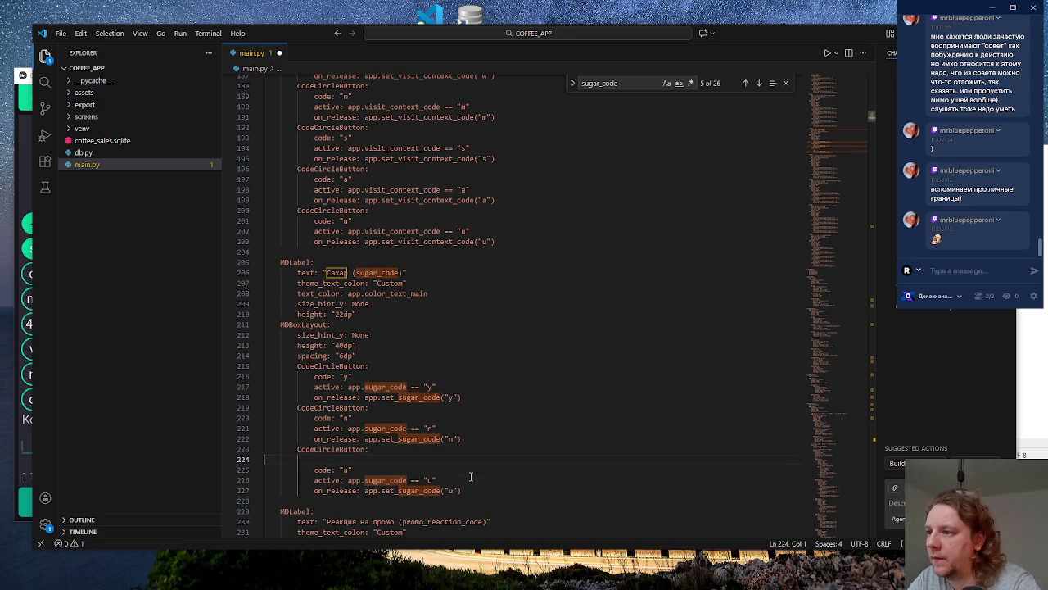
Check the remaining sugar_code uses, including the declaration and reset_form, and save main.py.
left_click(632, 82)
key("Return")
key("Return")
key("Return")
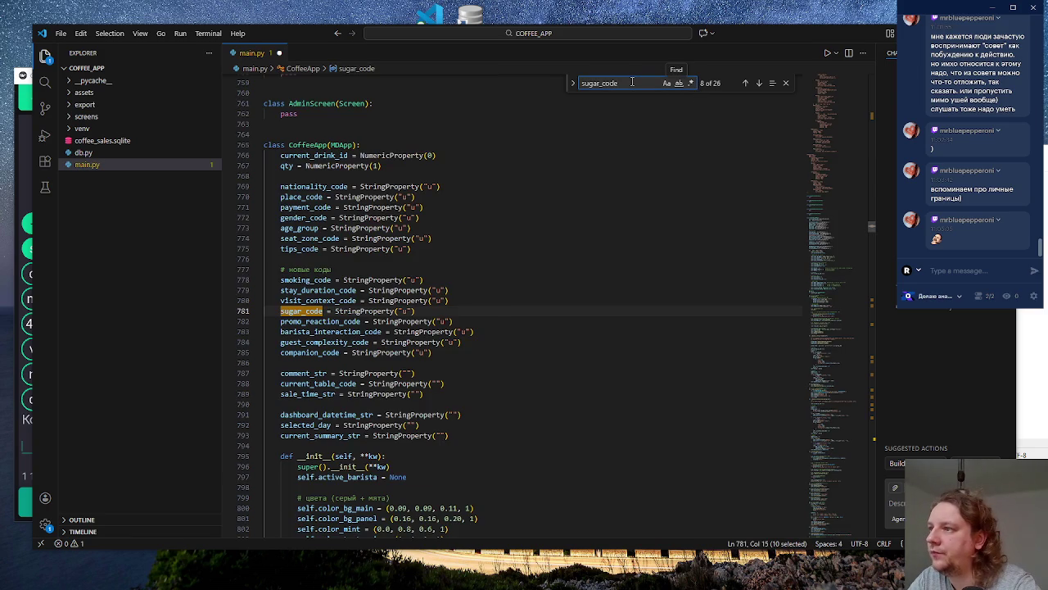
key("Return")
key("Return")
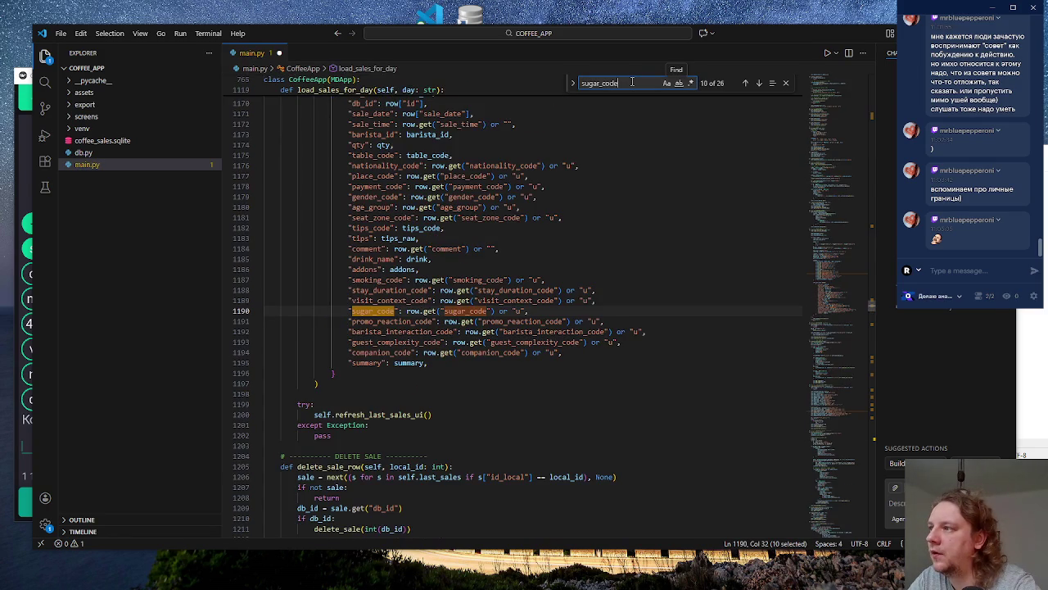
key("Return")
key("Return")
key("Return")
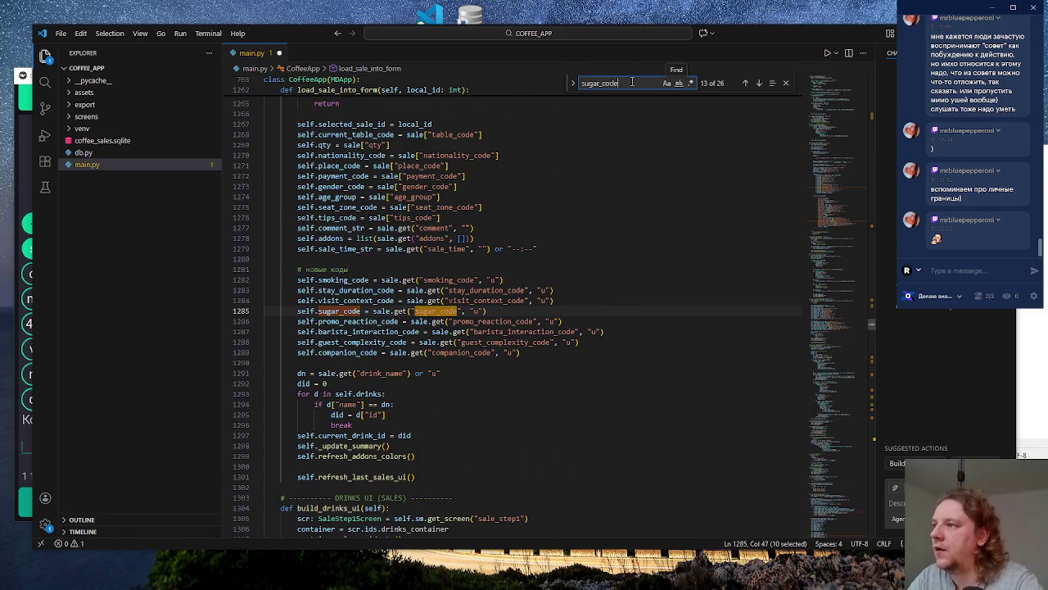
left_click(476, 321)
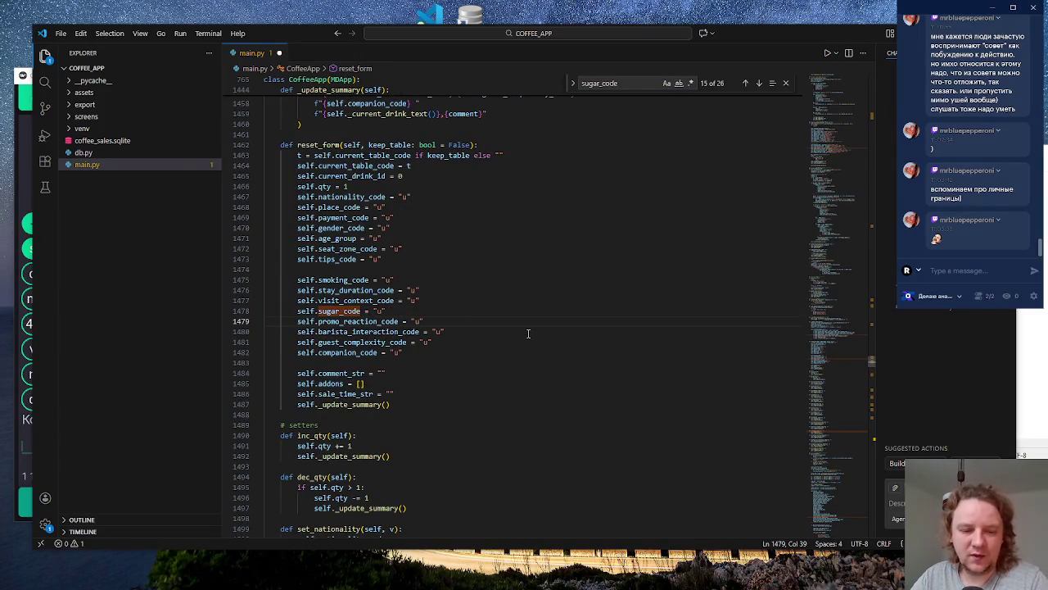
key("ctrl+s")
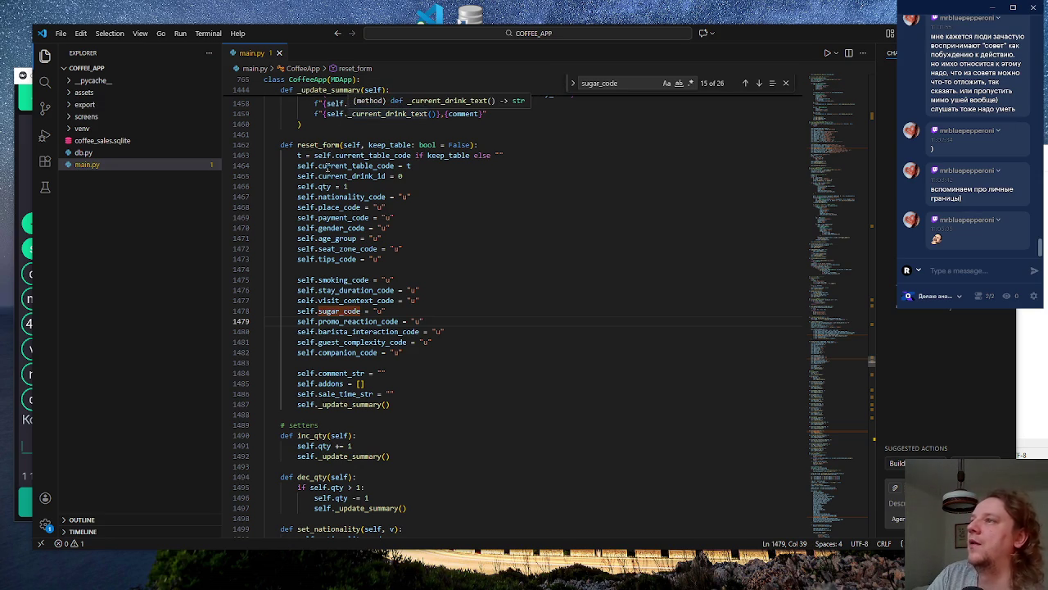
left_click(396, 310)
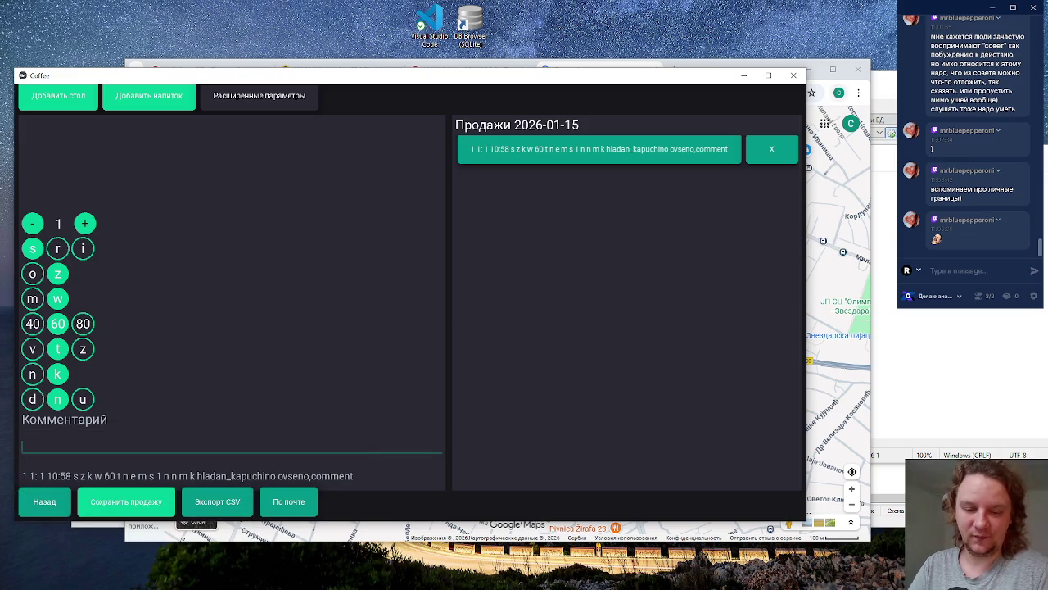
Close the Coffee app window.
left_click(794, 75)
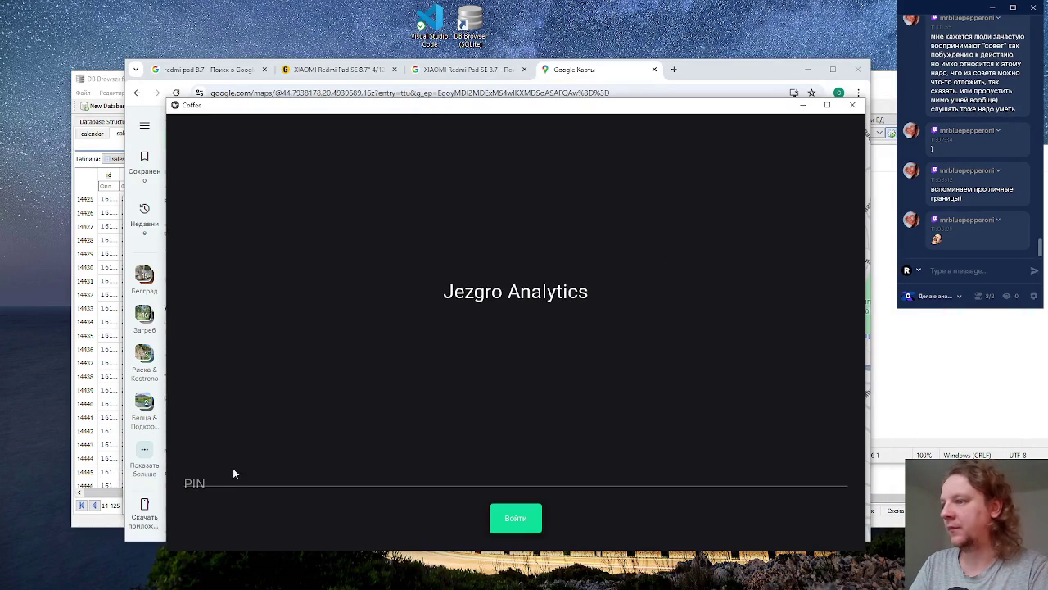
Log in with the PIN, then load the old 10:58 sale and delete it.
left_click(232, 485)
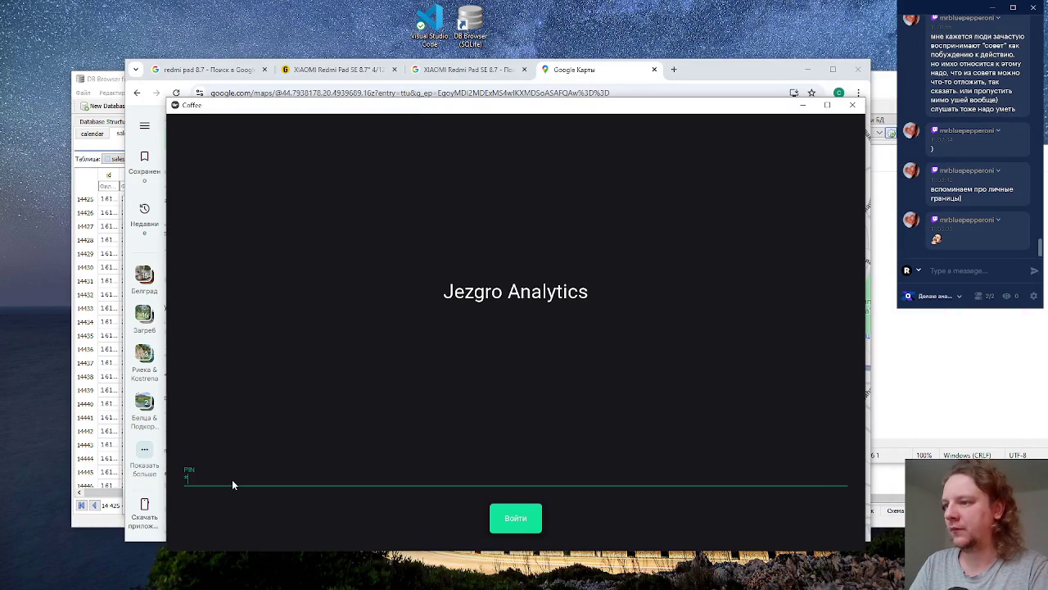
left_click(526, 525)
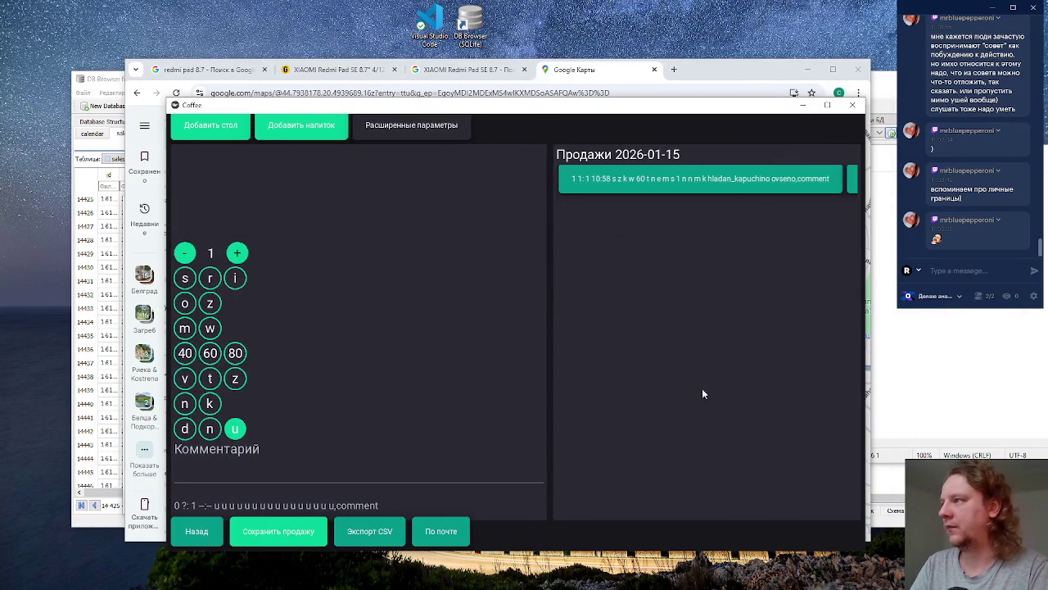
left_click(714, 180)
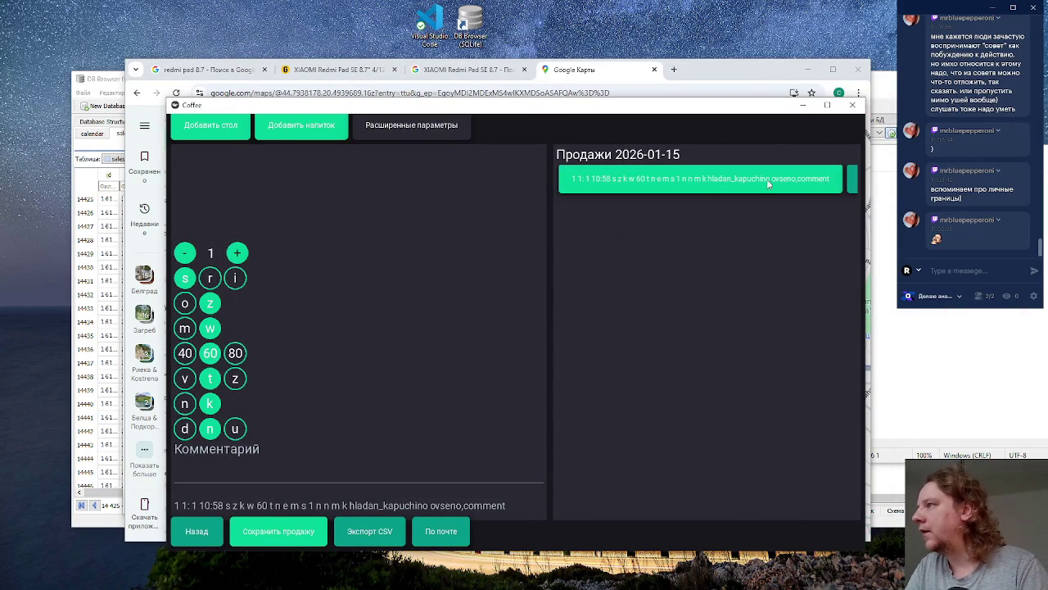
left_click(852, 180)
Choose hladan_kapuchino with options s, z, w, size 60, k, t and n.
left_click(234, 131)
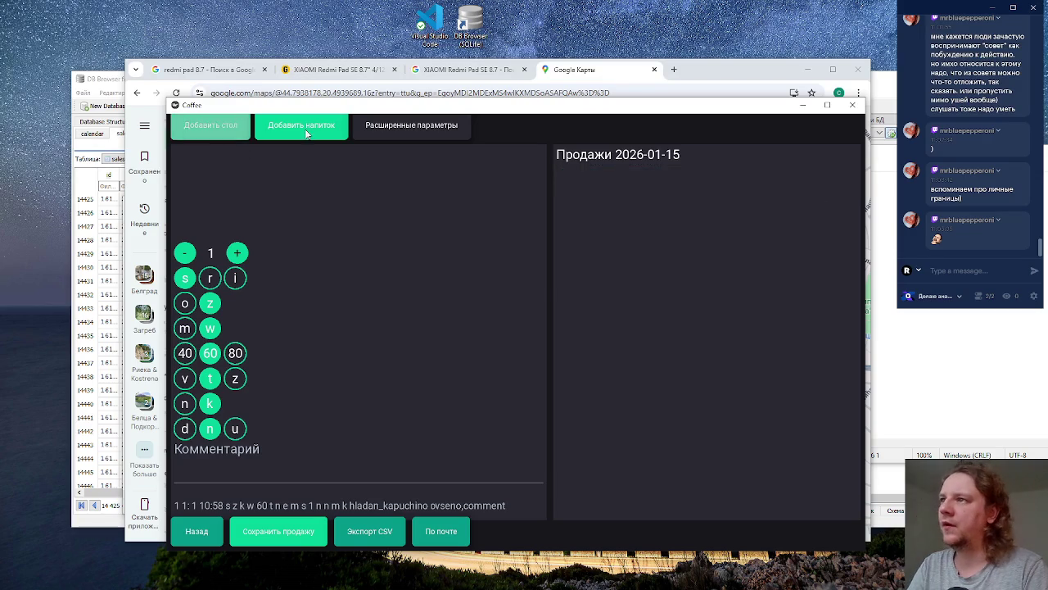
left_click(426, 273)
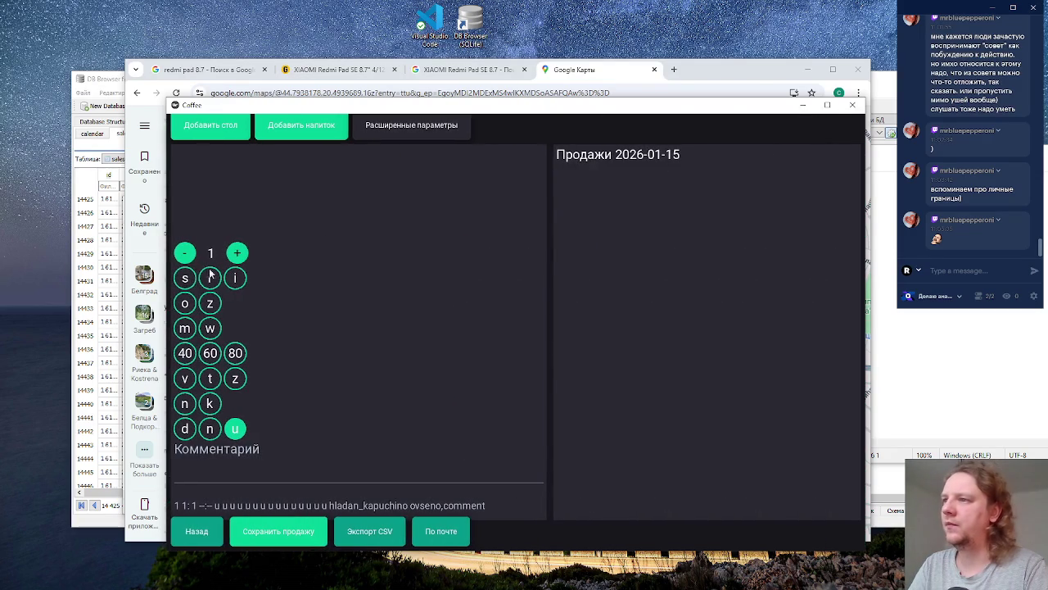
left_click(185, 277)
left_click(210, 303)
left_click(210, 328)
left_click(211, 353)
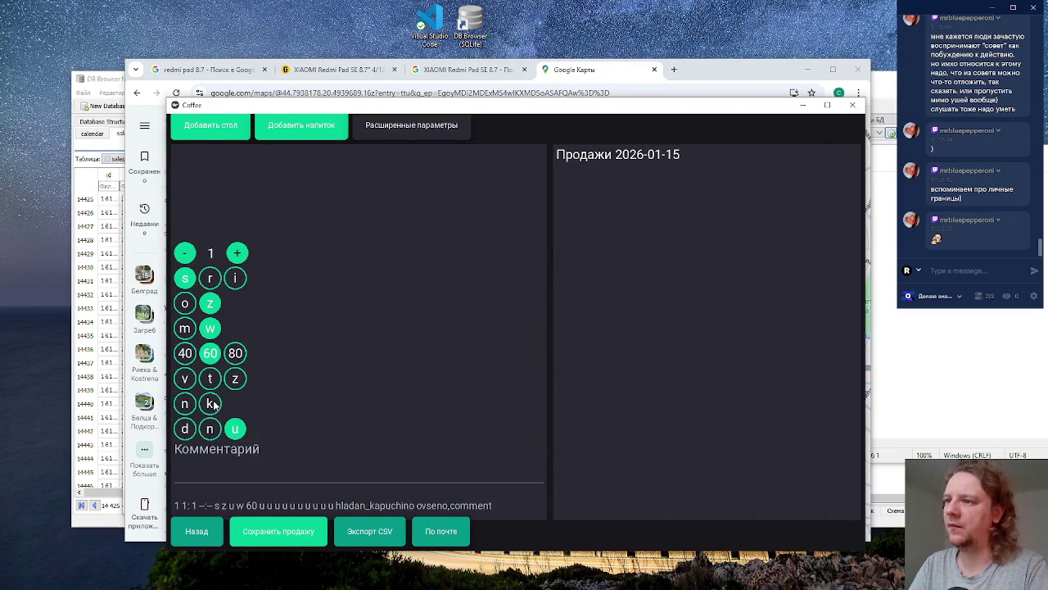
left_click(209, 403)
left_click(209, 377)
left_click(210, 429)
Set extended parameters to e, m, m, n, n, n, m, c and save the sale.
left_click(396, 125)
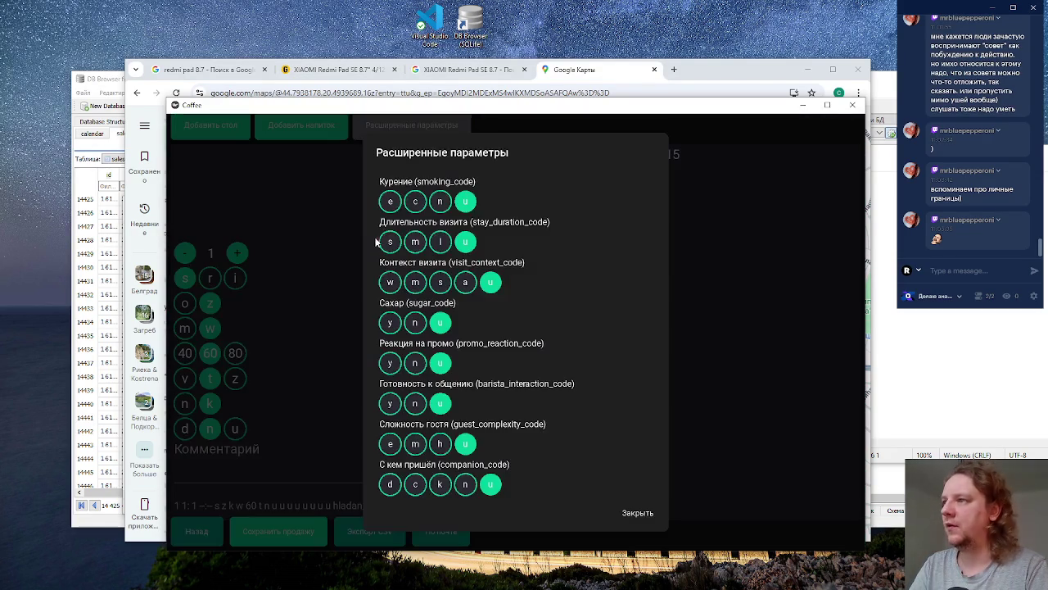
left_click(390, 200)
left_click(416, 242)
left_click(415, 281)
left_click(415, 321)
left_click(416, 362)
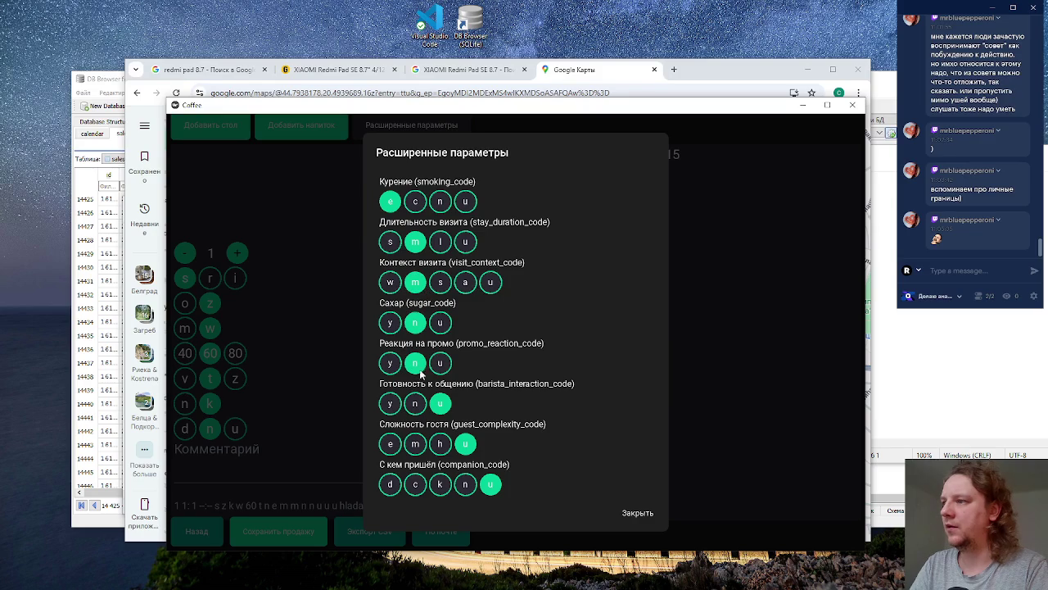
left_click(415, 403)
left_click(415, 443)
left_click(415, 484)
left_click(616, 513)
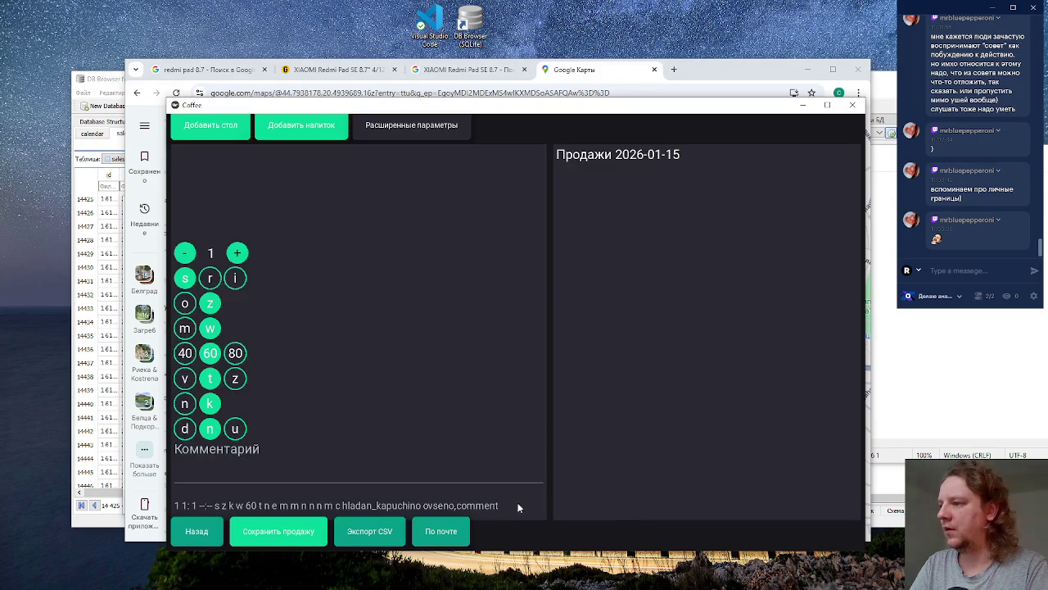
left_click(277, 529)
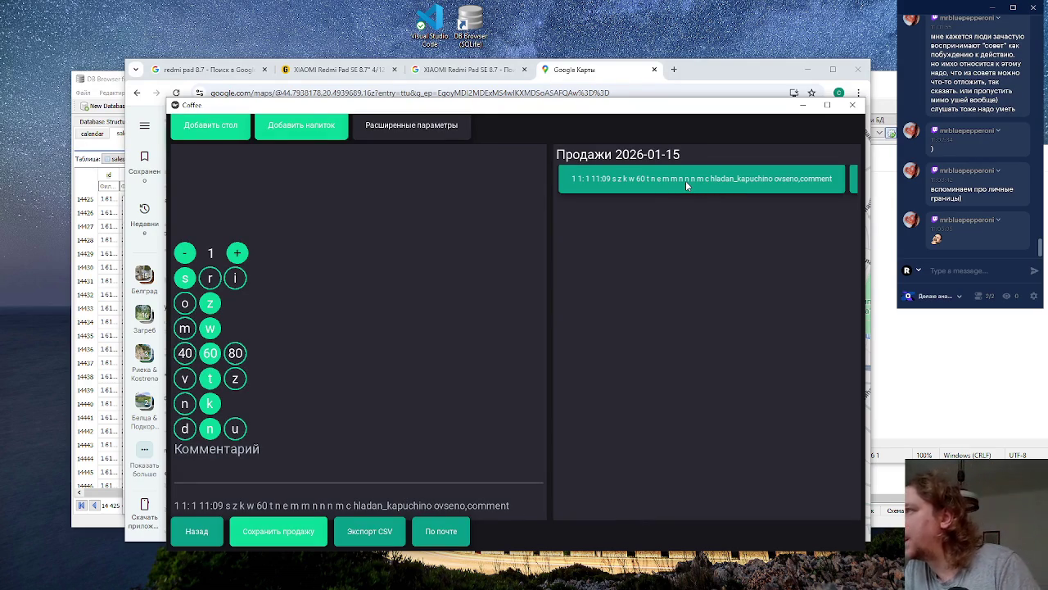
Change the sale's extended sugar parameter to y and save the updated sale.
left_click(401, 127)
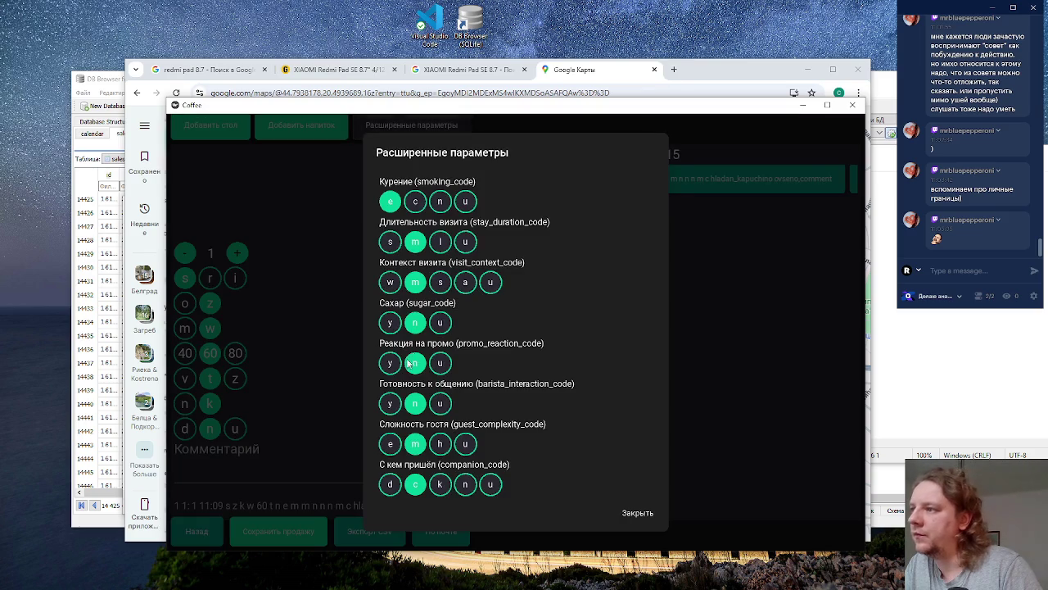
left_click(644, 513)
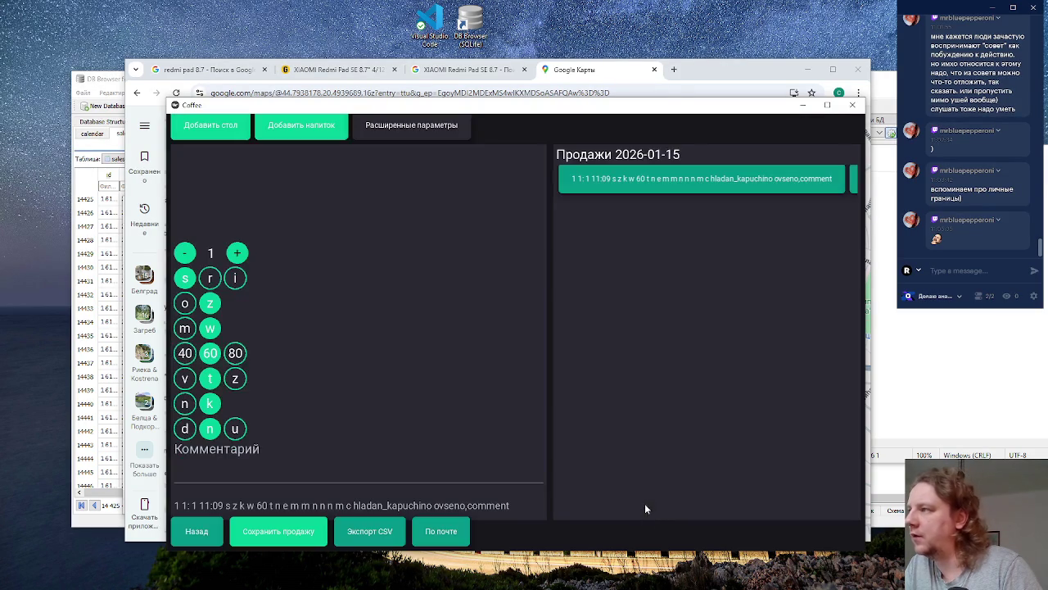
left_click(414, 131)
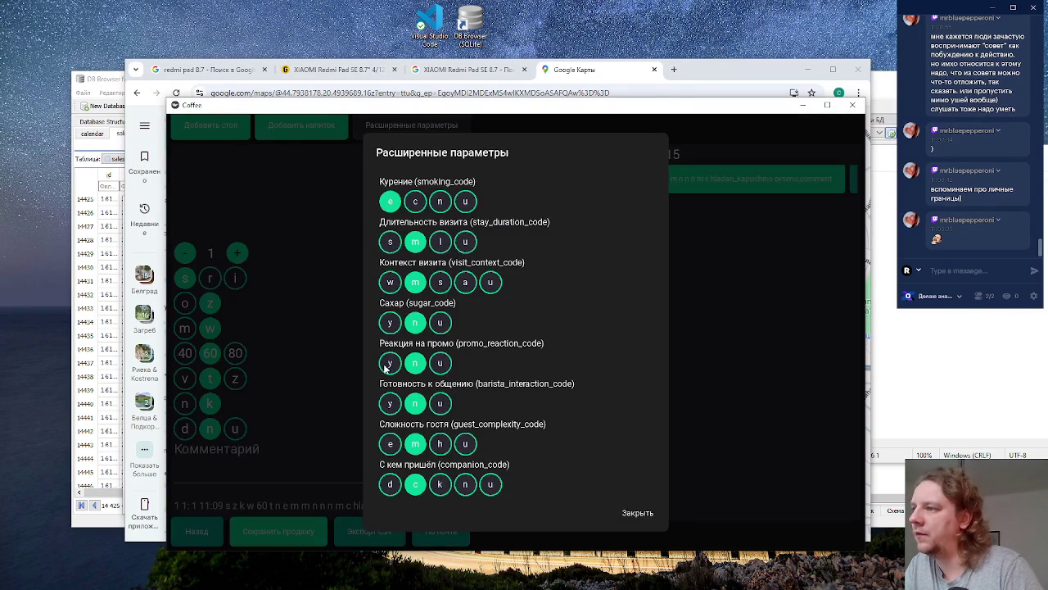
left_click(397, 322)
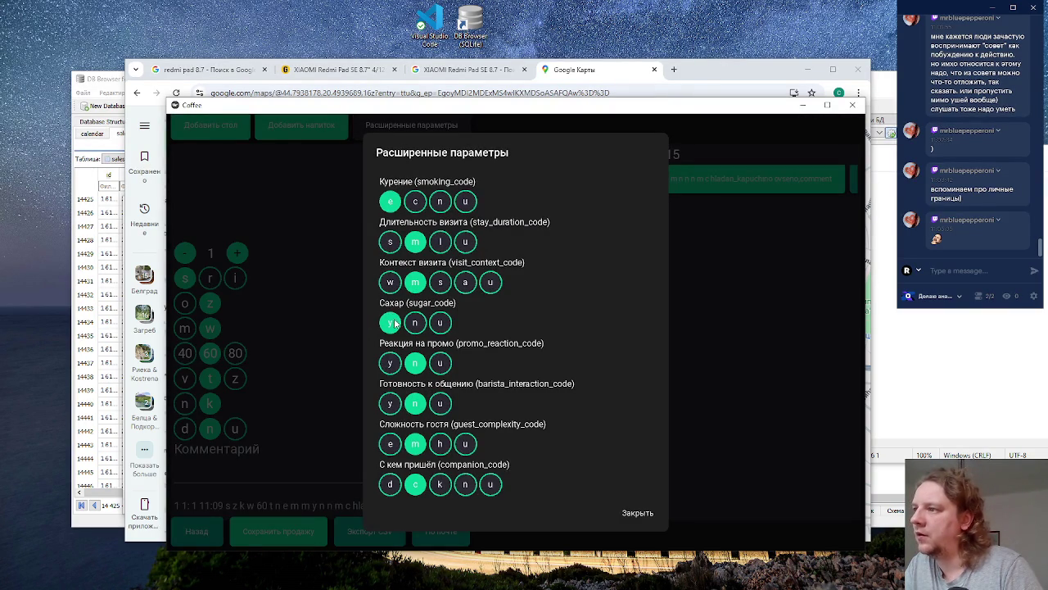
left_click(629, 514)
left_click(310, 538)
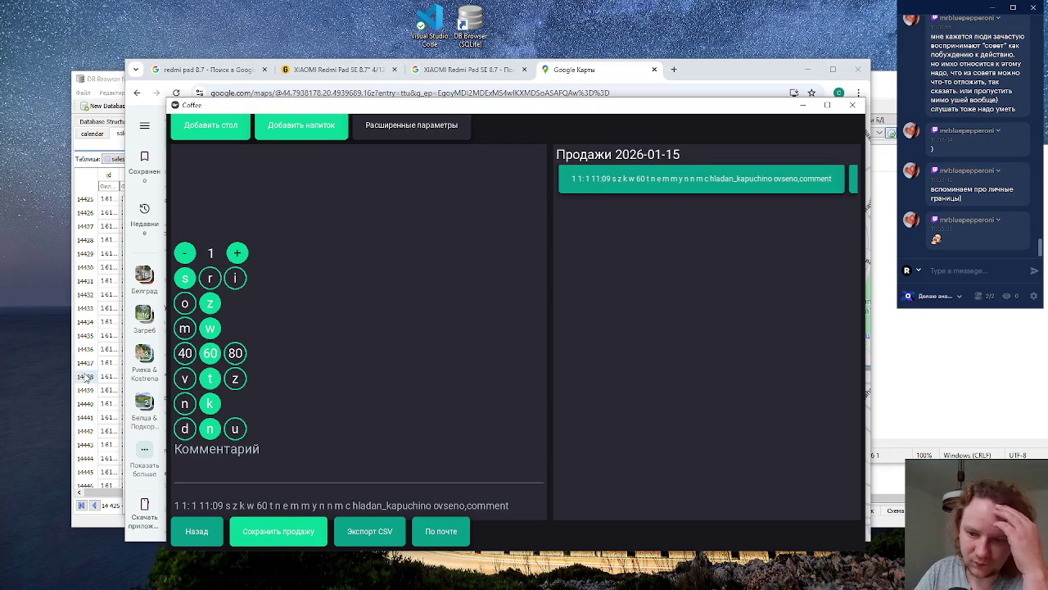
left_click(719, 72)
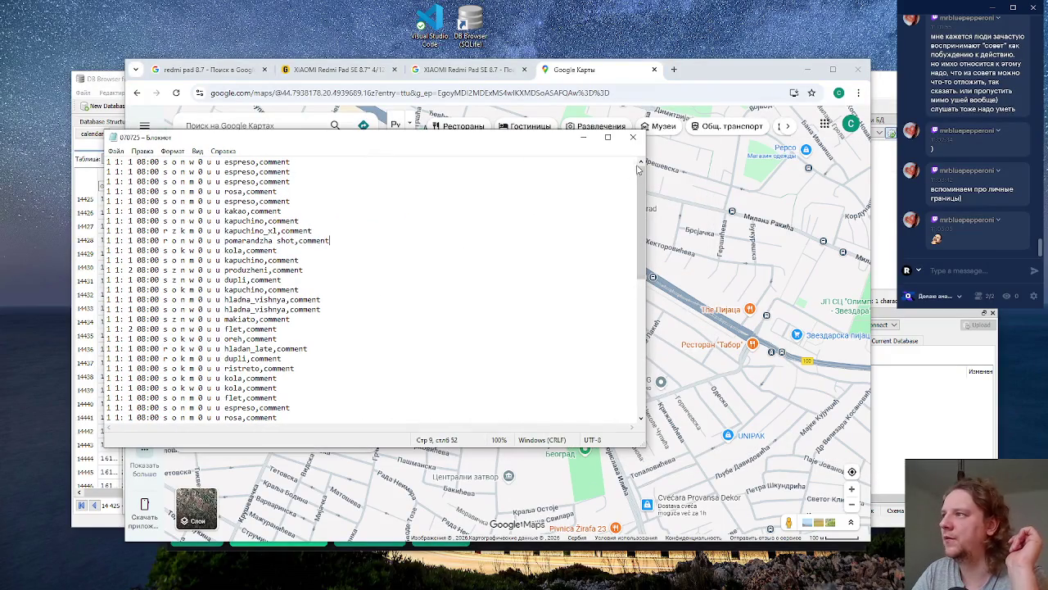
Open the 070725 order file from C:\01JEZGRO\00INPUT_DATA\2025\07 and compare it with the app.
left_click(636, 139)
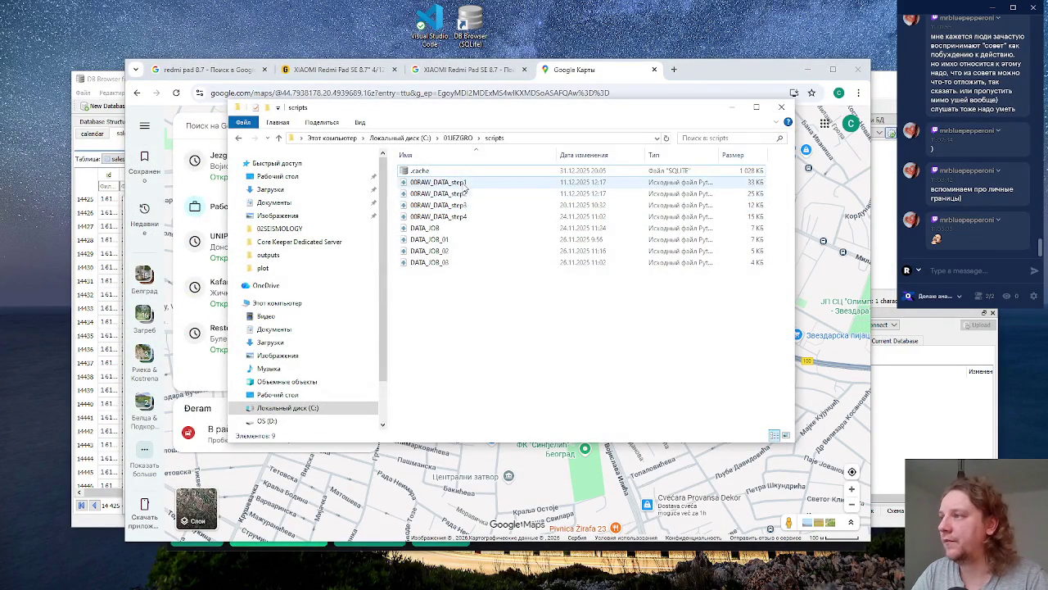
left_click(447, 140)
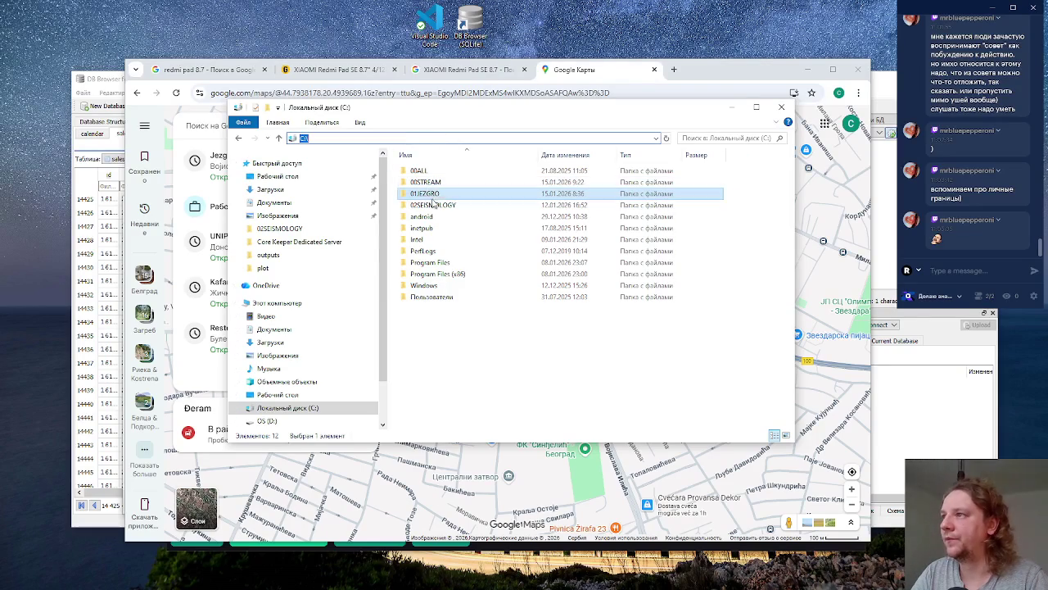
double_click(433, 195)
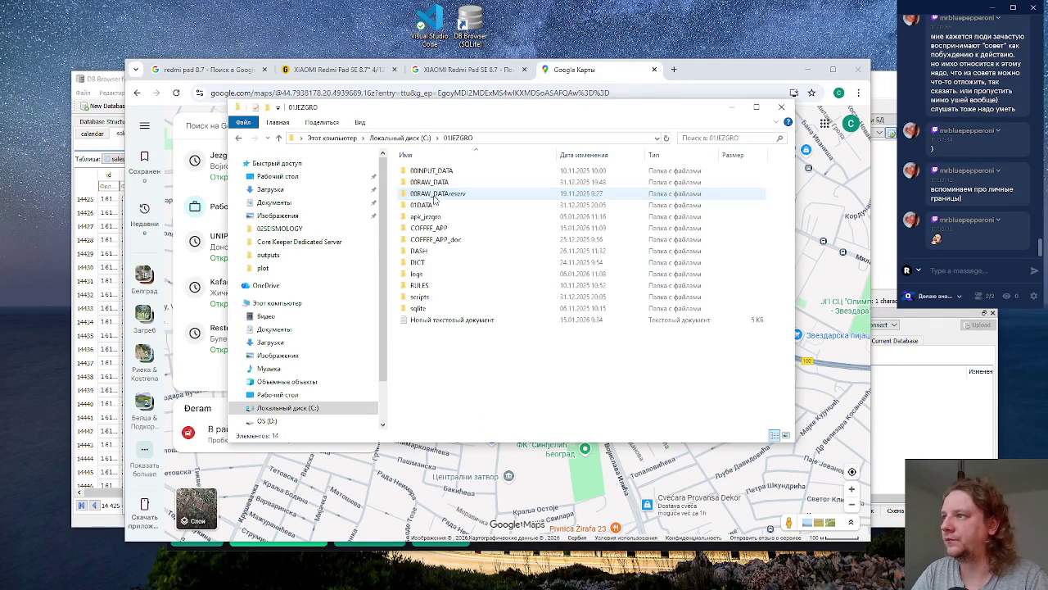
double_click(402, 172)
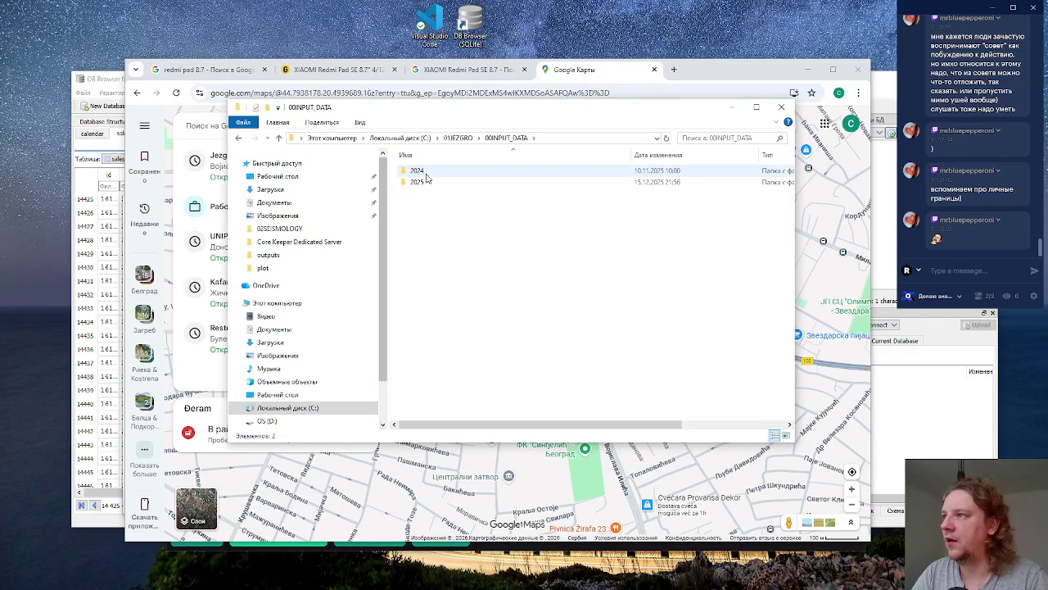
double_click(404, 181)
double_click(420, 239)
double_click(419, 227)
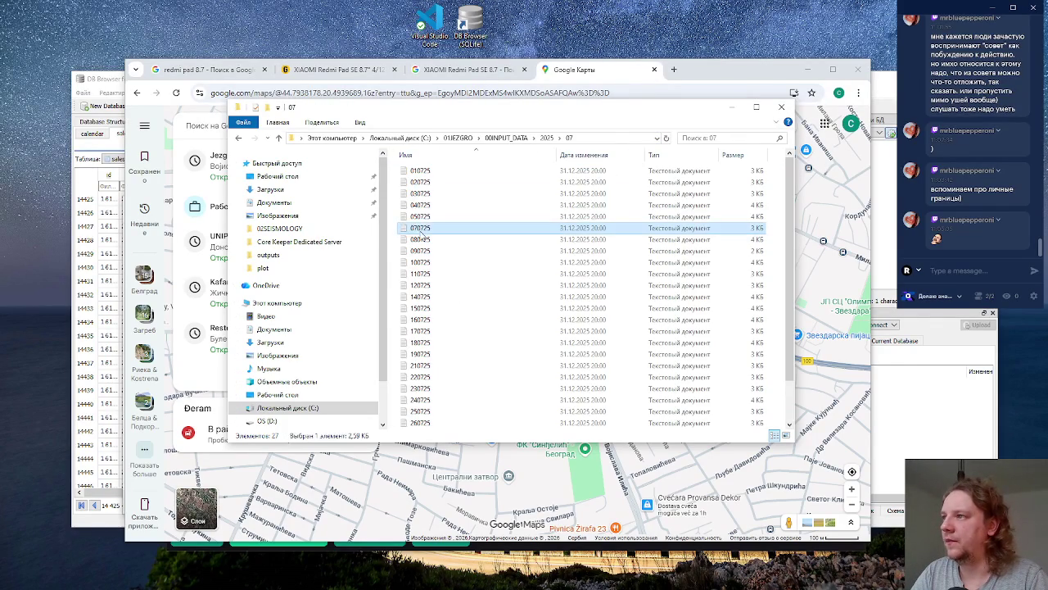
left_click_drag(316, 137, 386, 151)
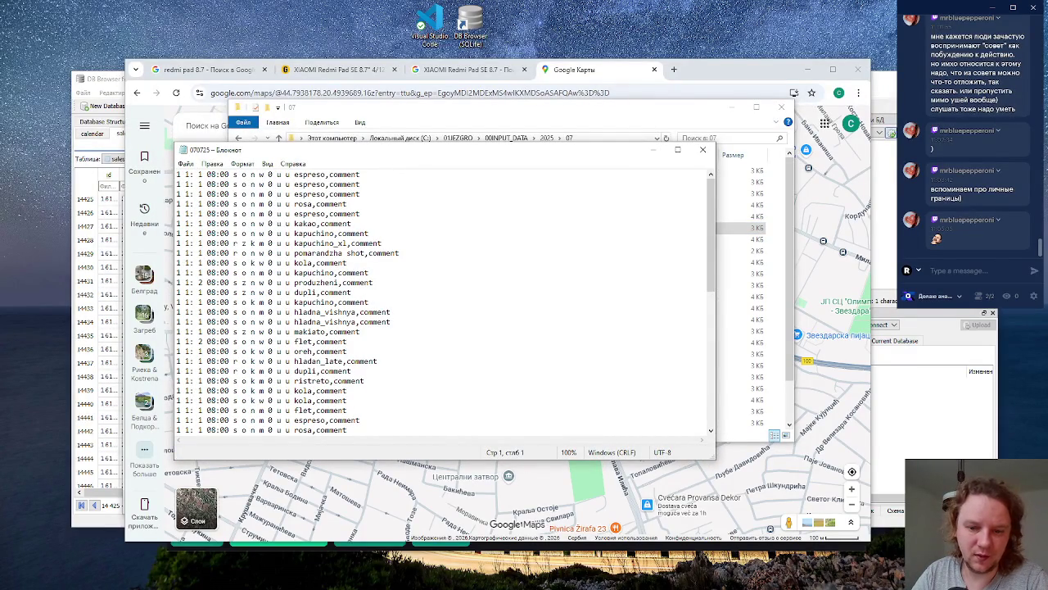
key("alt+Tab")
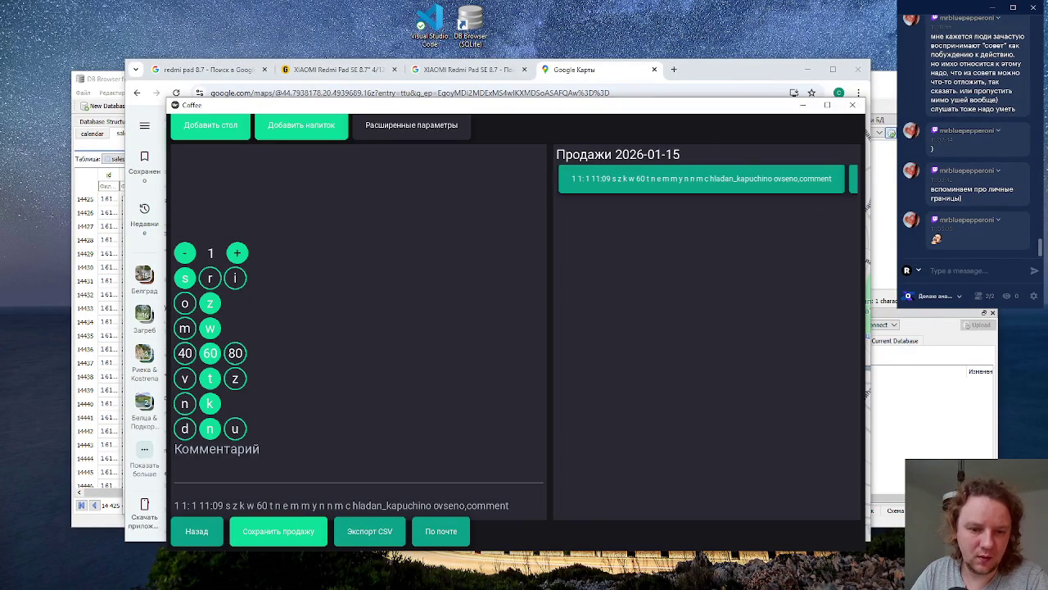
key("alt+Tab")
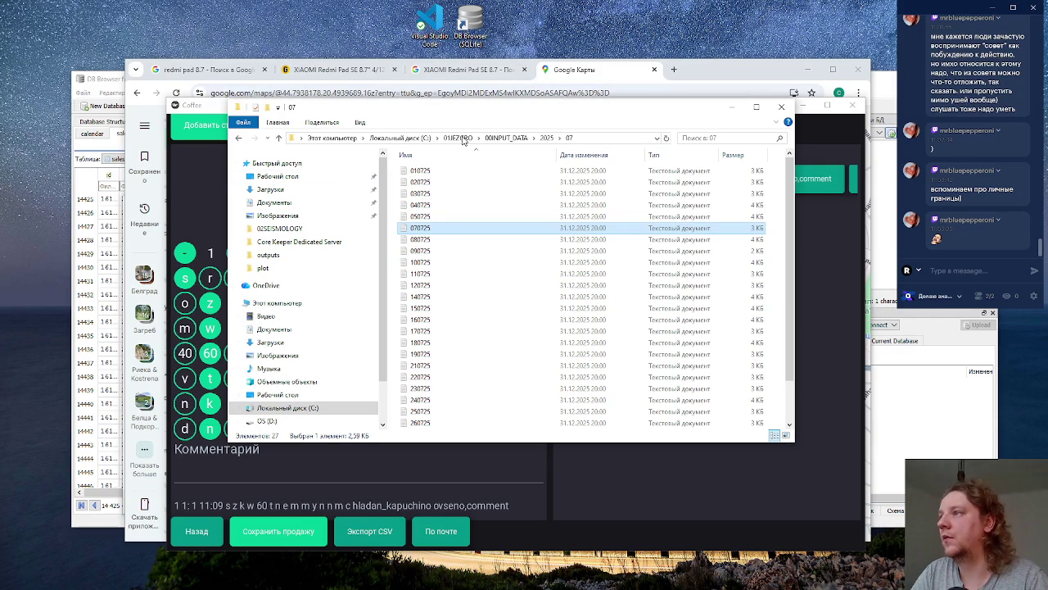
Open the 150126 export from 01JEZGRO\COFFEE_APP\export\2026\01.
left_click(460, 138)
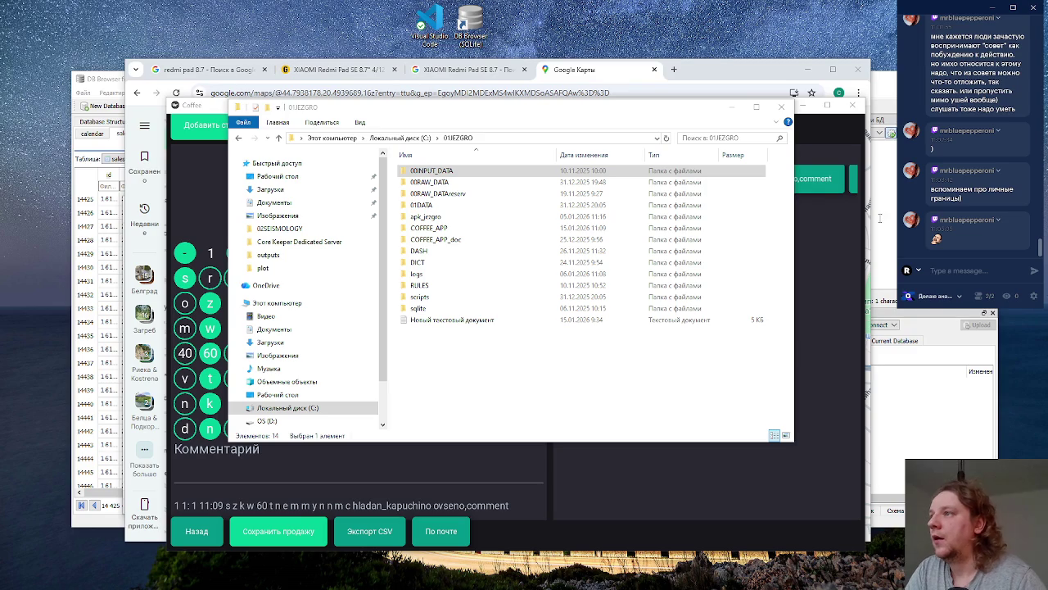
double_click(433, 228)
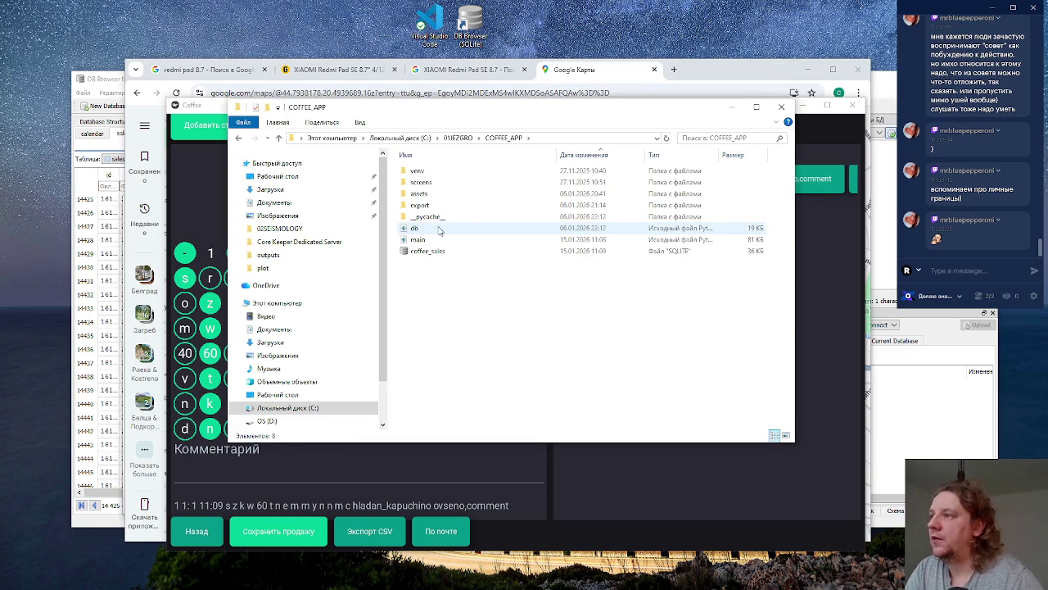
double_click(423, 206)
double_click(421, 171)
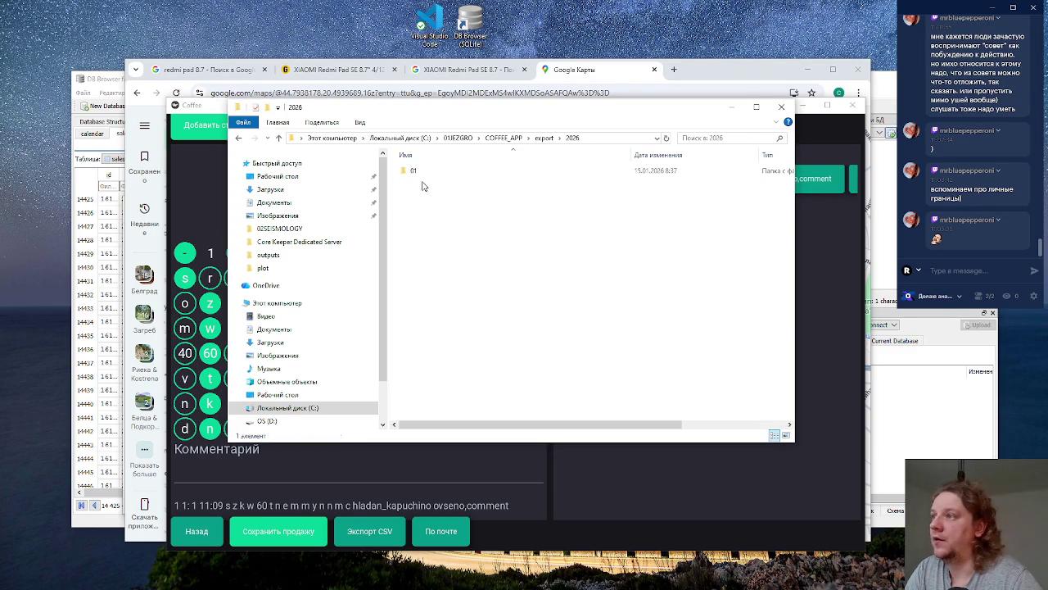
left_click(414, 171)
double_click(414, 171)
double_click(414, 182)
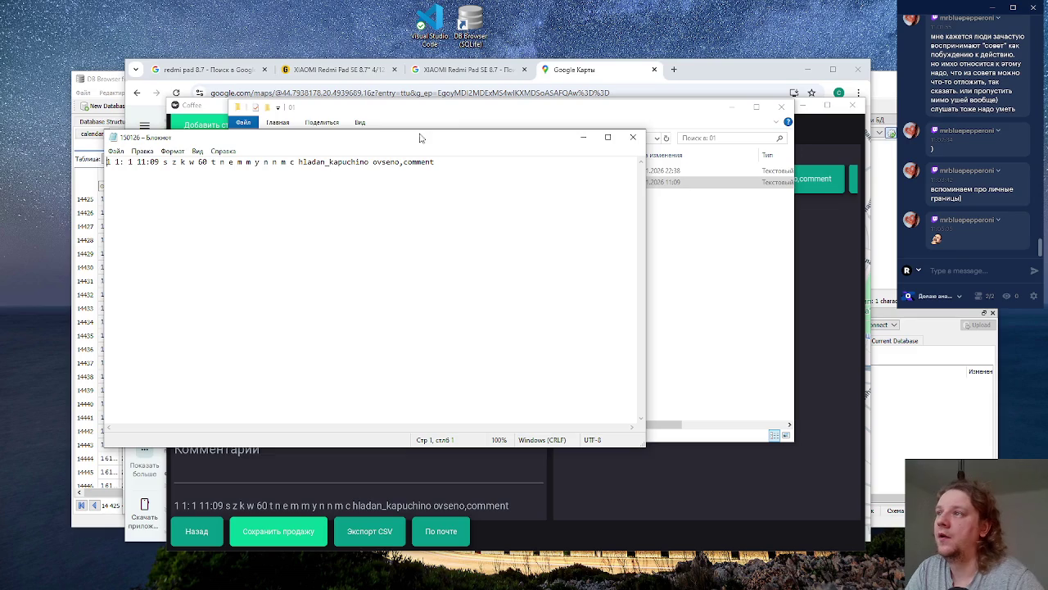
Arrange the 150126 and 070725 Notepad windows side by side, minimizing the Coffee app.
left_click_drag(426, 142, 354, 230)
left_click(732, 106)
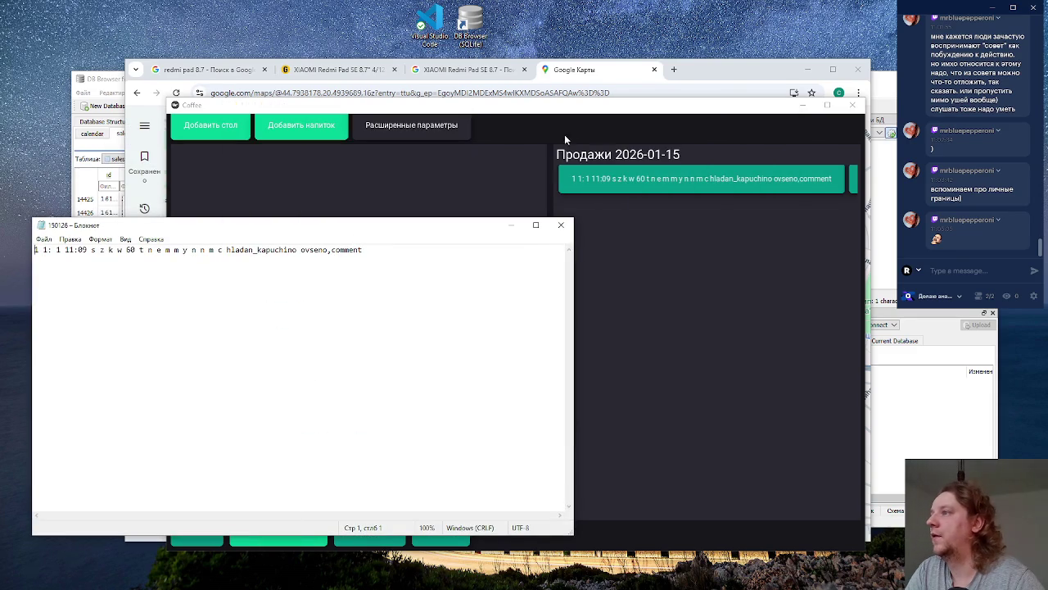
left_click(802, 106)
mouse_move(491, 155)
left_mouse_down()
mouse_move(637, 143)
mouse_move(784, 152)
left_mouse_up()
mouse_move(463, 227)
left_mouse_down()
mouse_move(468, 130)
mouse_move(467, 179)
mouse_move(483, 213)
left_mouse_up()
Highlight the 'u u' codes in 070725 against the 150126 line, then switch to ChatGPT.
left_click(665, 160)
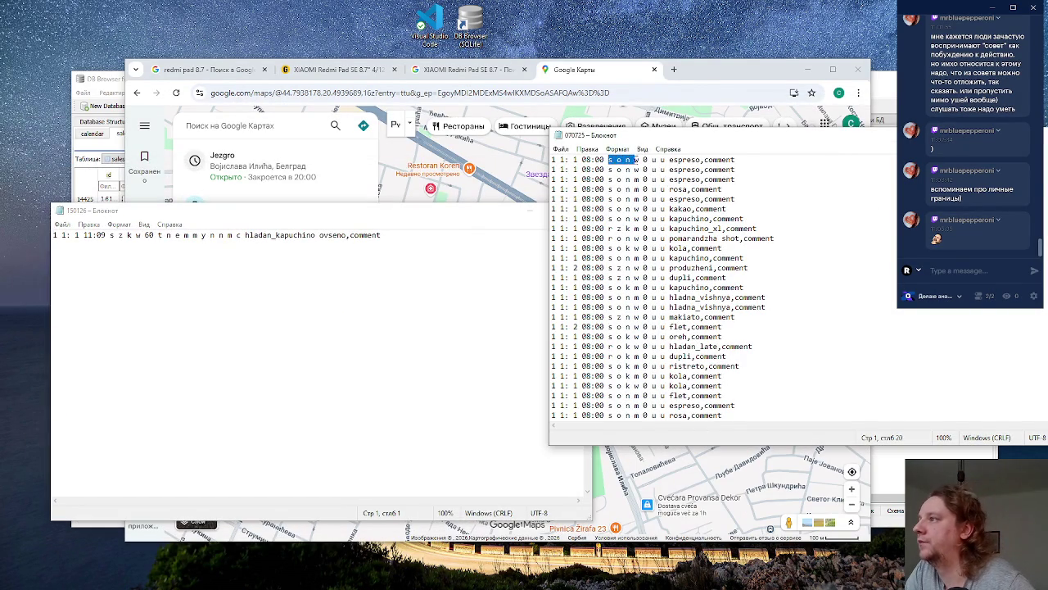
left_click_drag(653, 159, 667, 160)
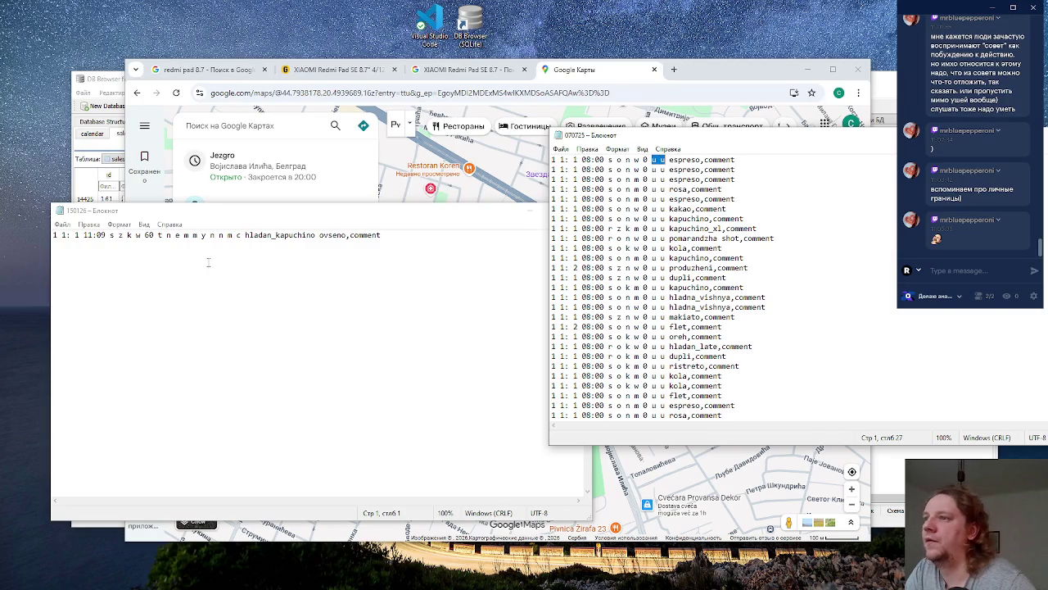
left_click_drag(156, 235, 243, 235)
left_click(248, 235)
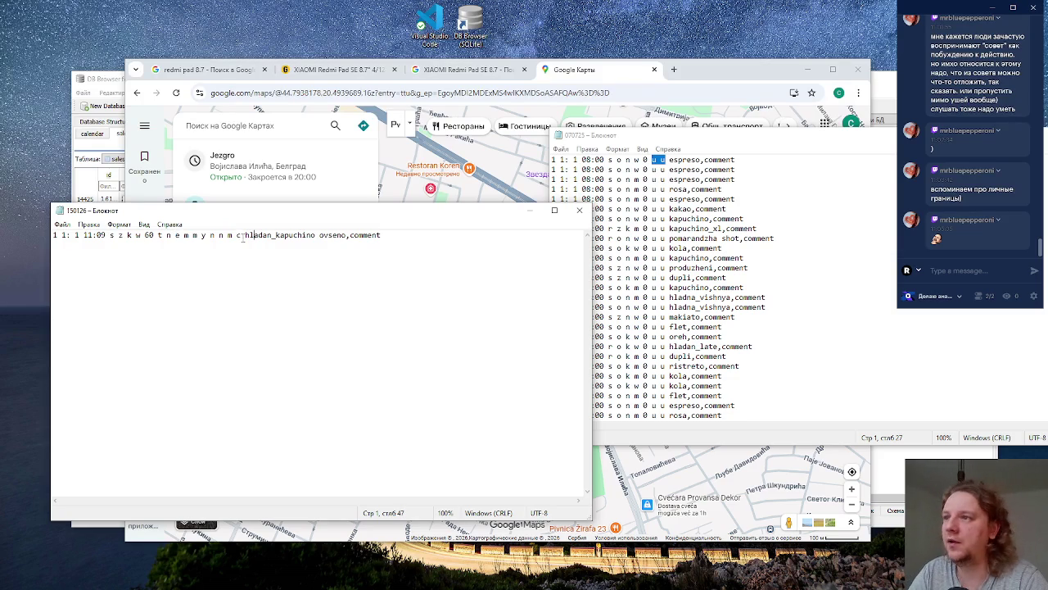
left_click(753, 146)
left_click_drag(751, 143, 365, 140)
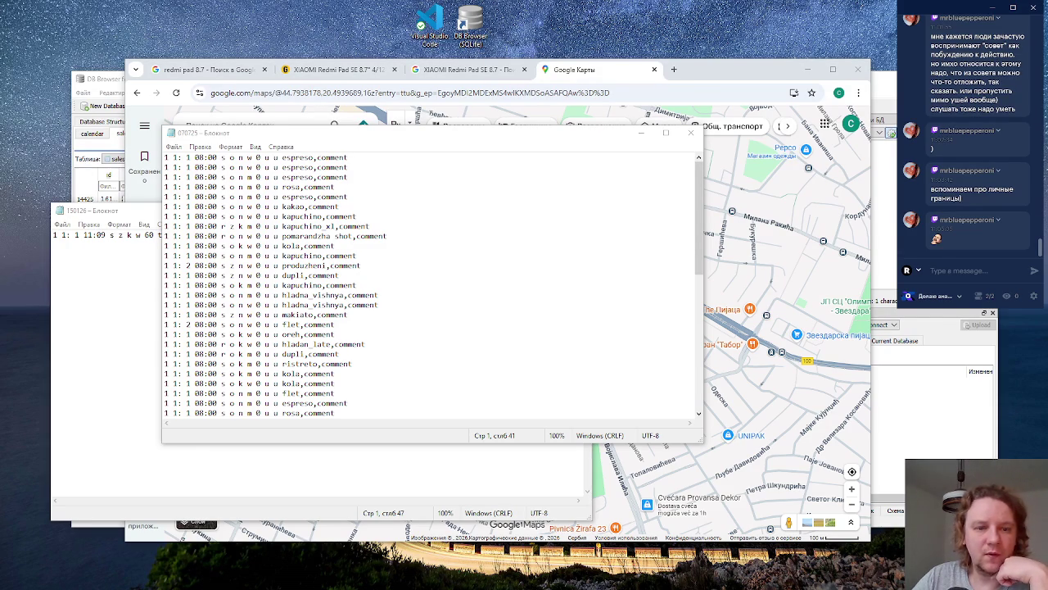
key("alt+space")
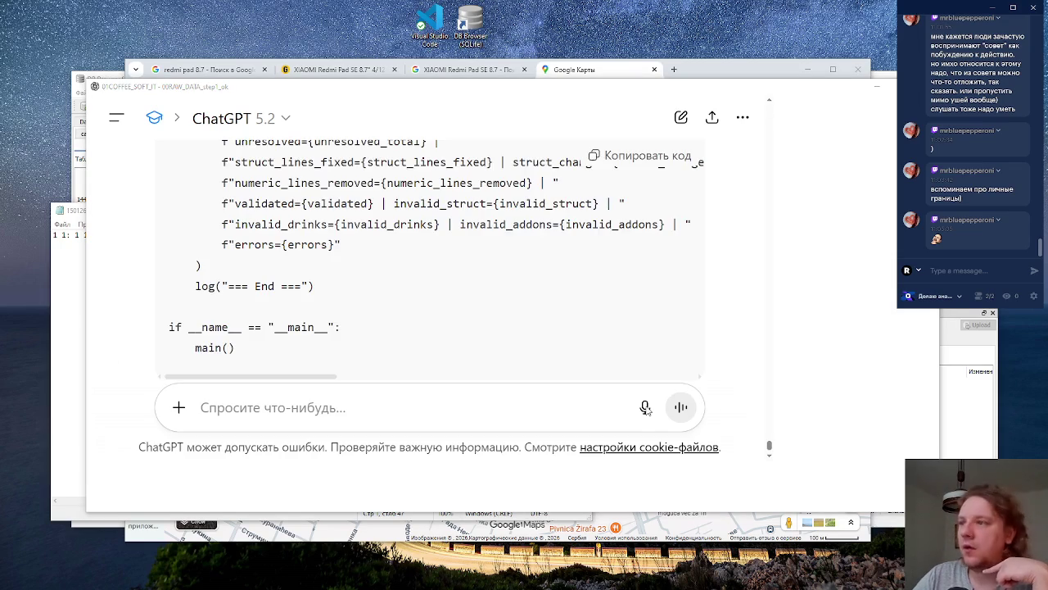
Widen the ChatGPT window and read through the generated script and the INPUT-format request.
scroll(672, 237, "down", 15)
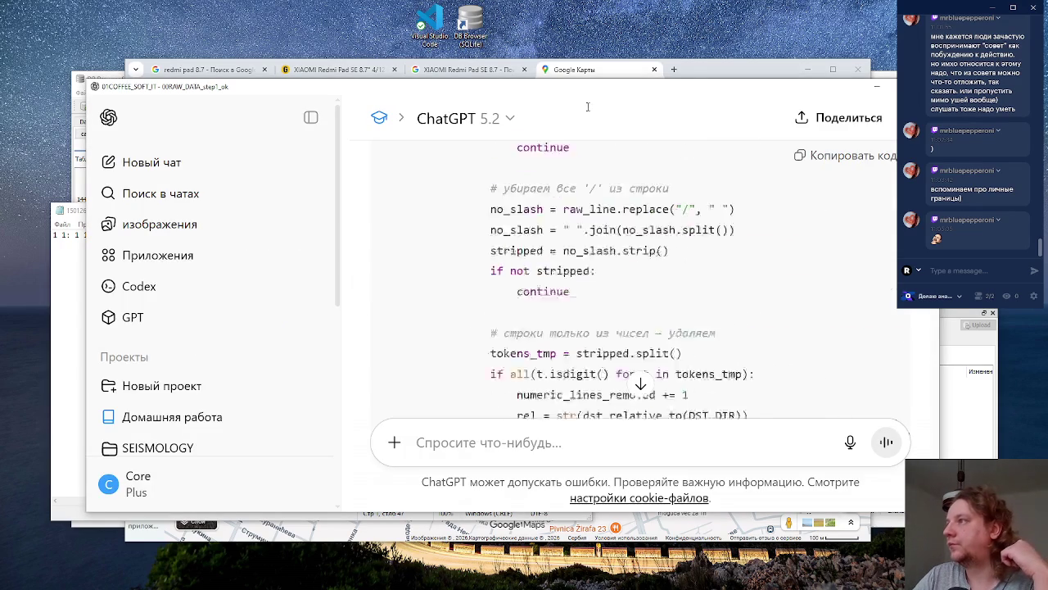
scroll(638, 312, "up", 15)
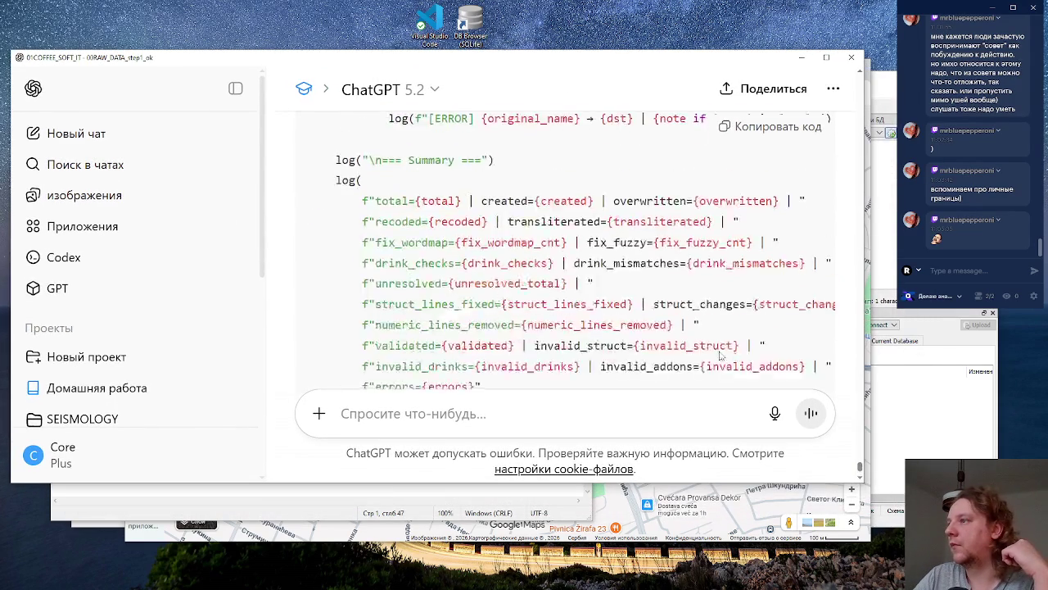
left_click_drag(865, 373, 930, 367)
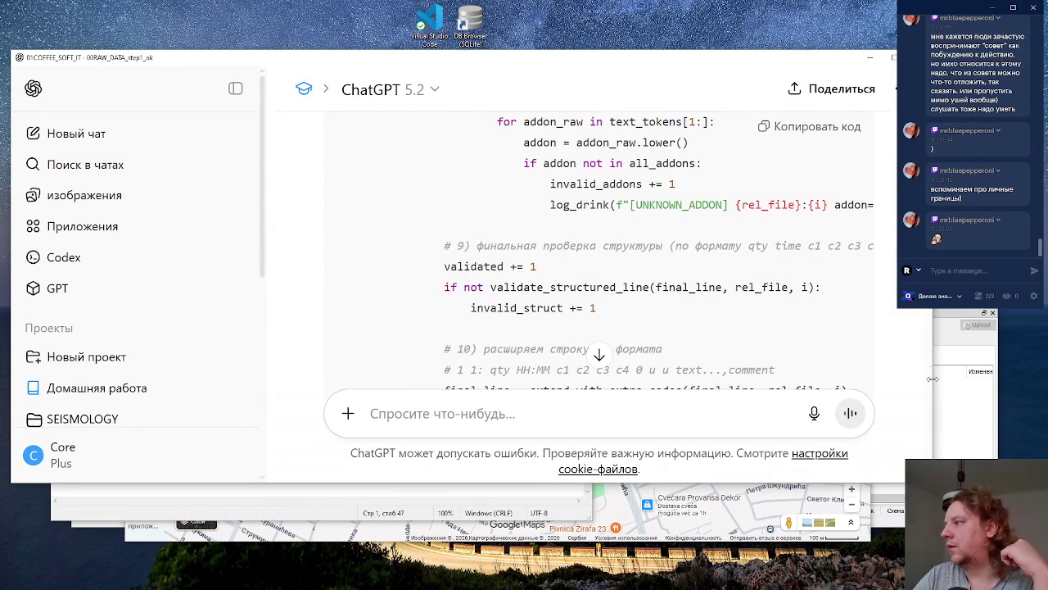
scroll(930, 430, "up", 10)
left_click_drag(930, 429, 931, 380)
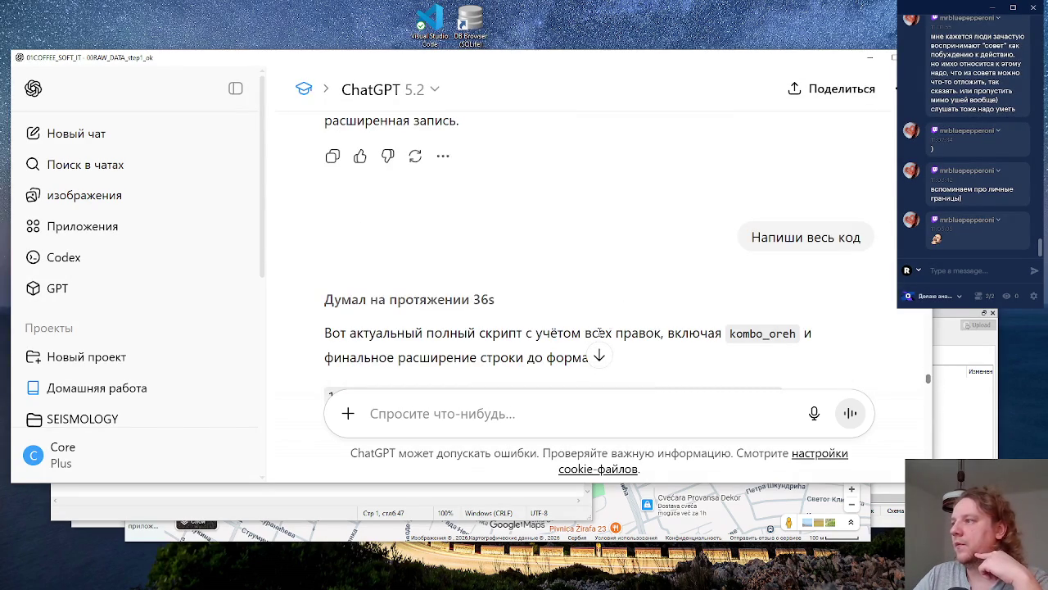
scroll(610, 336, "down", 2)
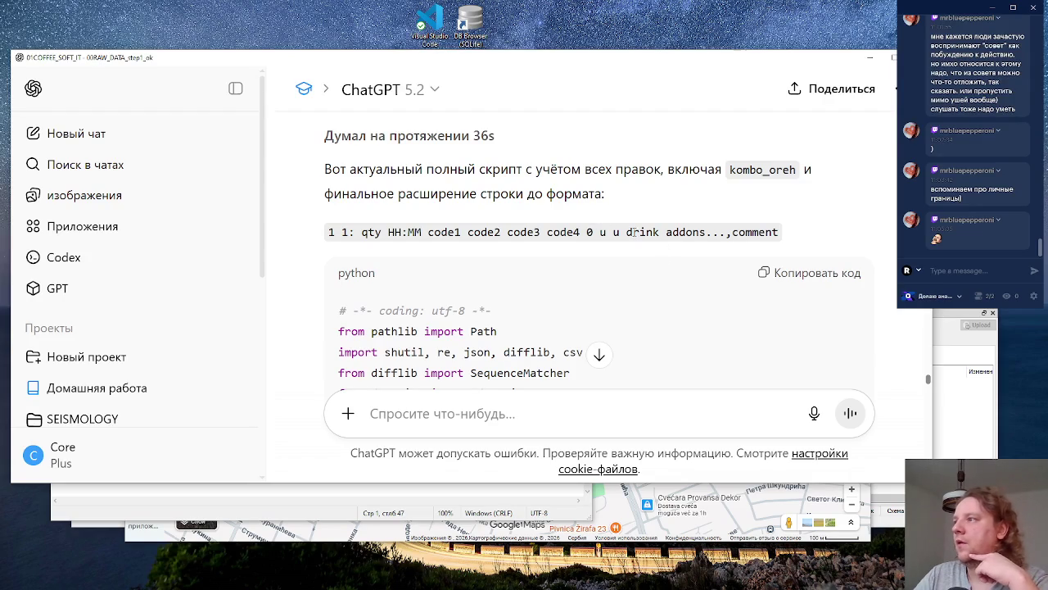
scroll(565, 246, "up", 3)
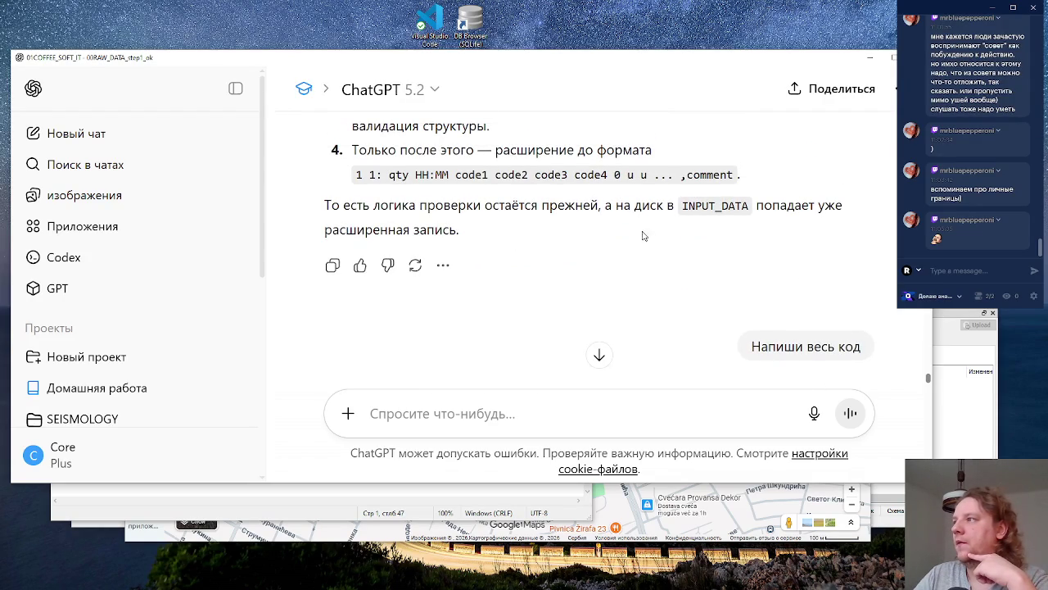
scroll(508, 273, "down", 3)
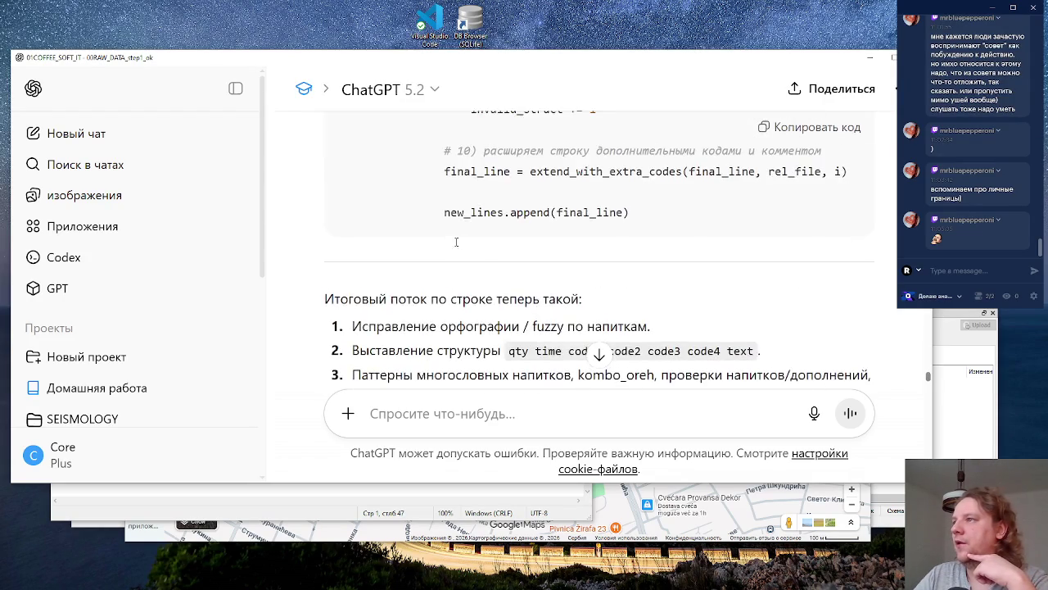
scroll(647, 291, "down", 1)
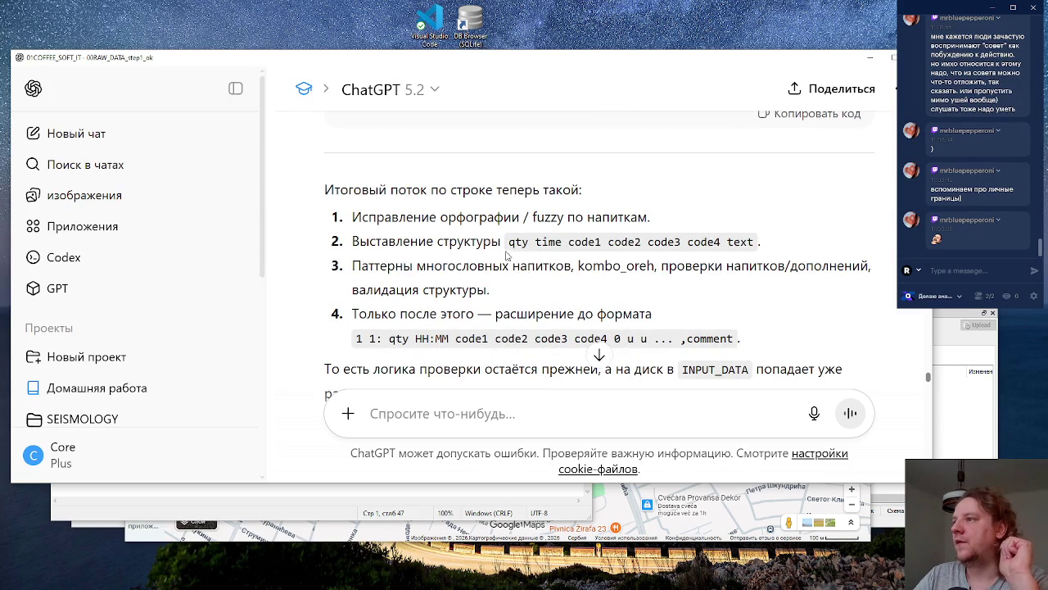
scroll(579, 265, "up", 8)
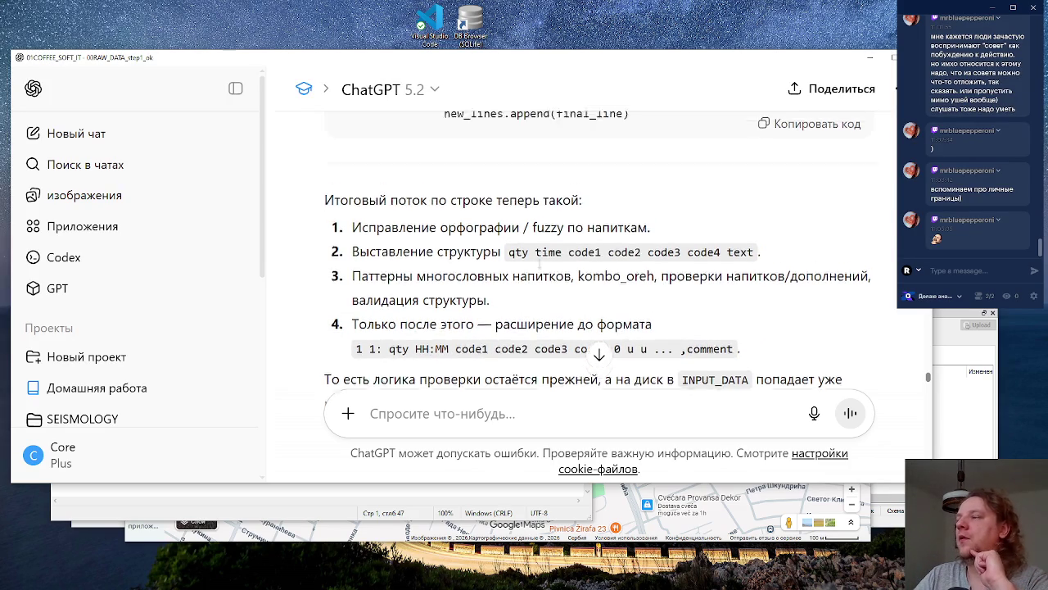
scroll(578, 285, "down", 4)
scroll(577, 283, "up", 10)
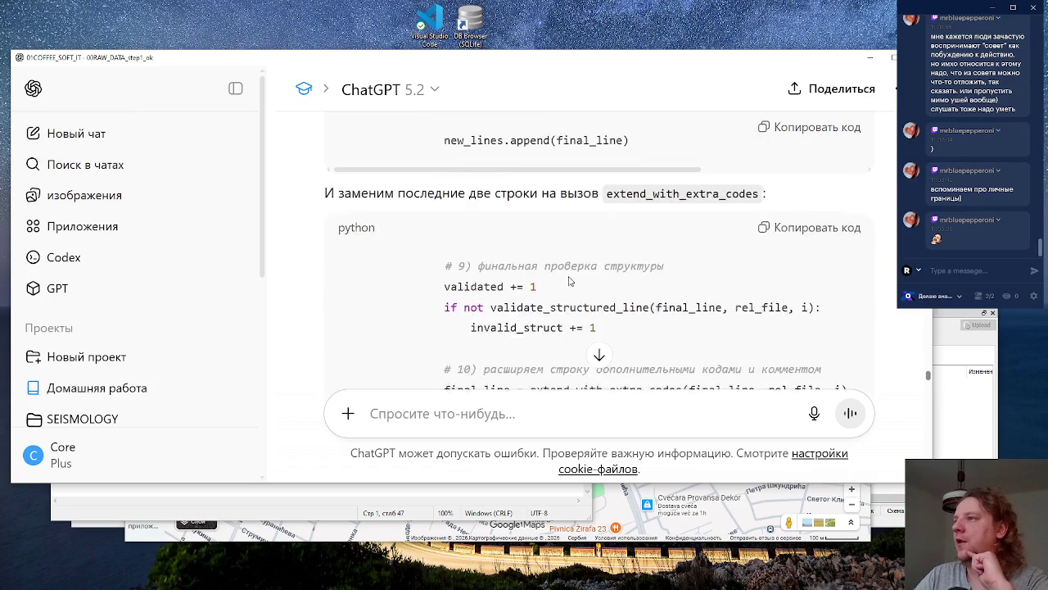
scroll(669, 292, "up", 3)
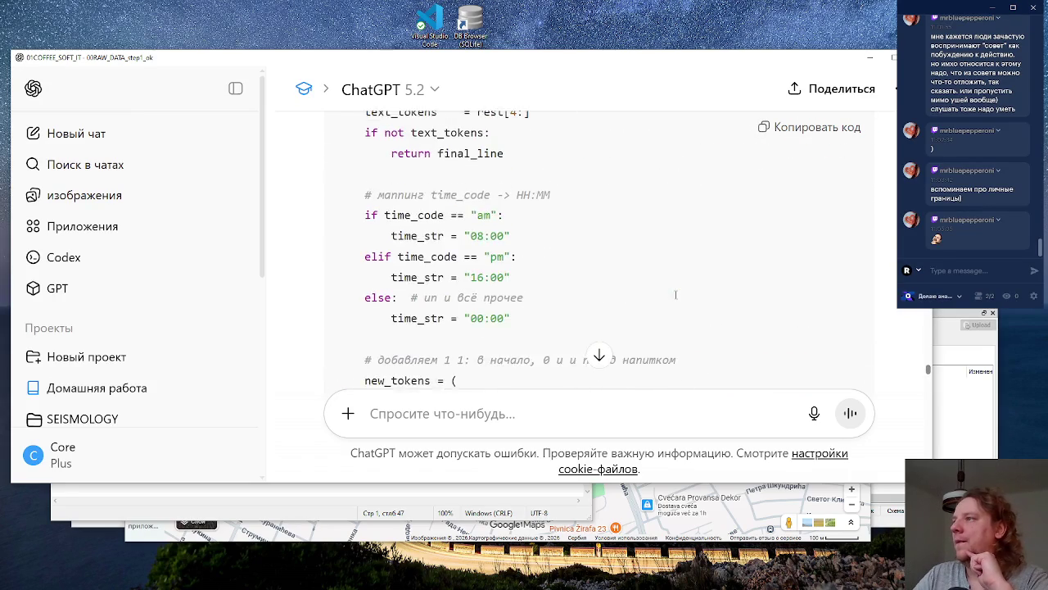
scroll(671, 293, "down", 2)
scroll(675, 294, "up", 2)
scroll(675, 295, "up", 10)
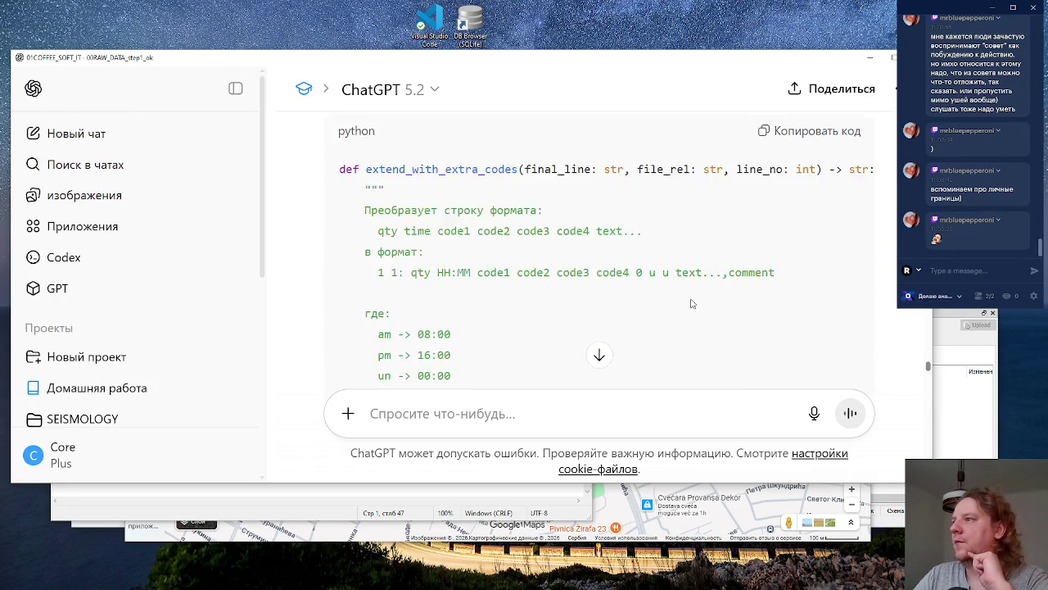
scroll(685, 272, "down", 1)
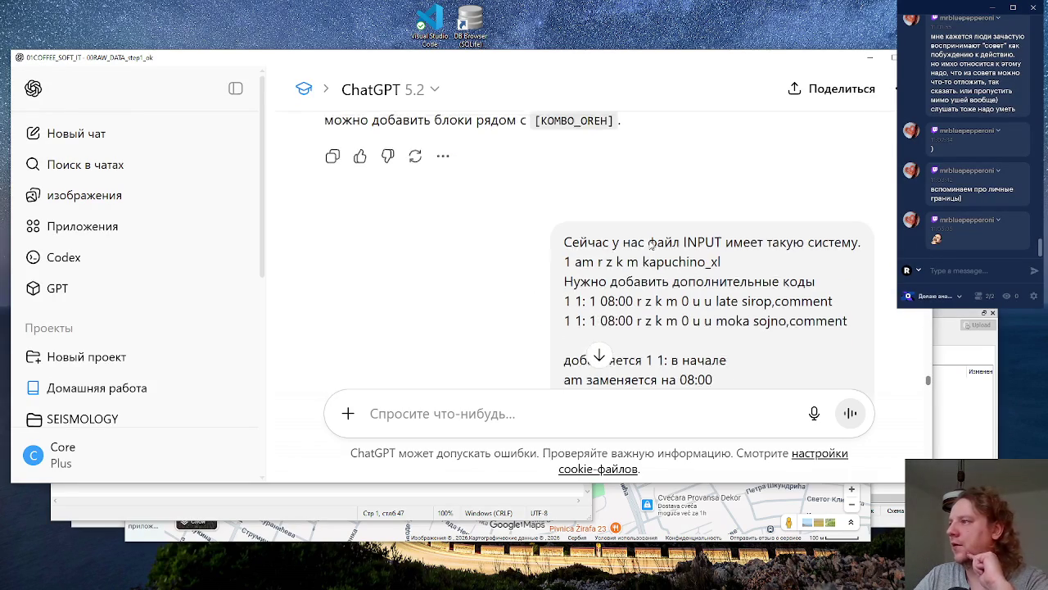
scroll(687, 237, "down", 1)
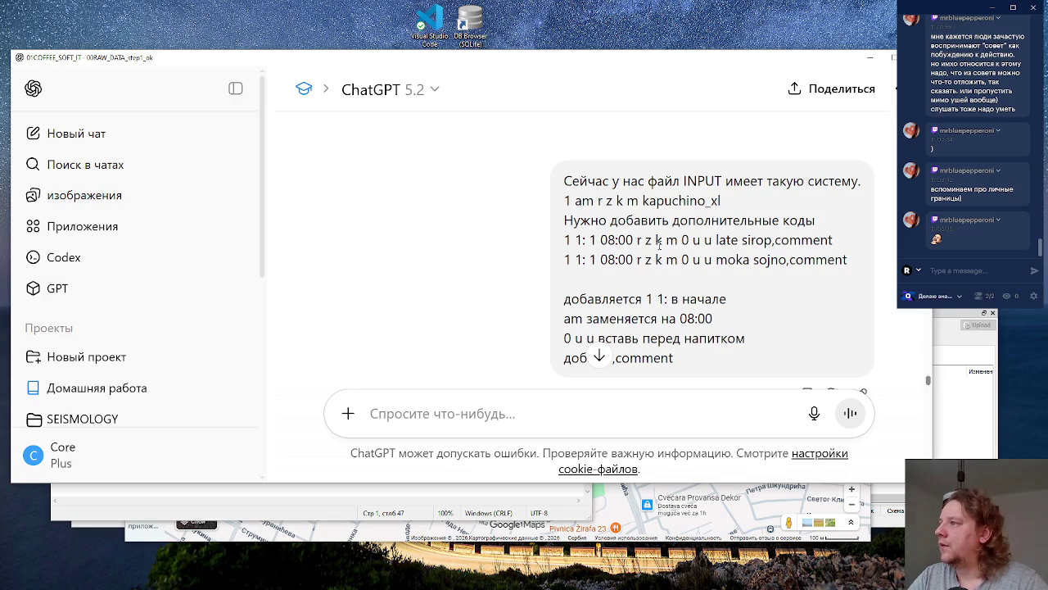
Mark the two example extended-code lines in the message, then return to the 150126 file.
left_click_drag(689, 260, 571, 240)
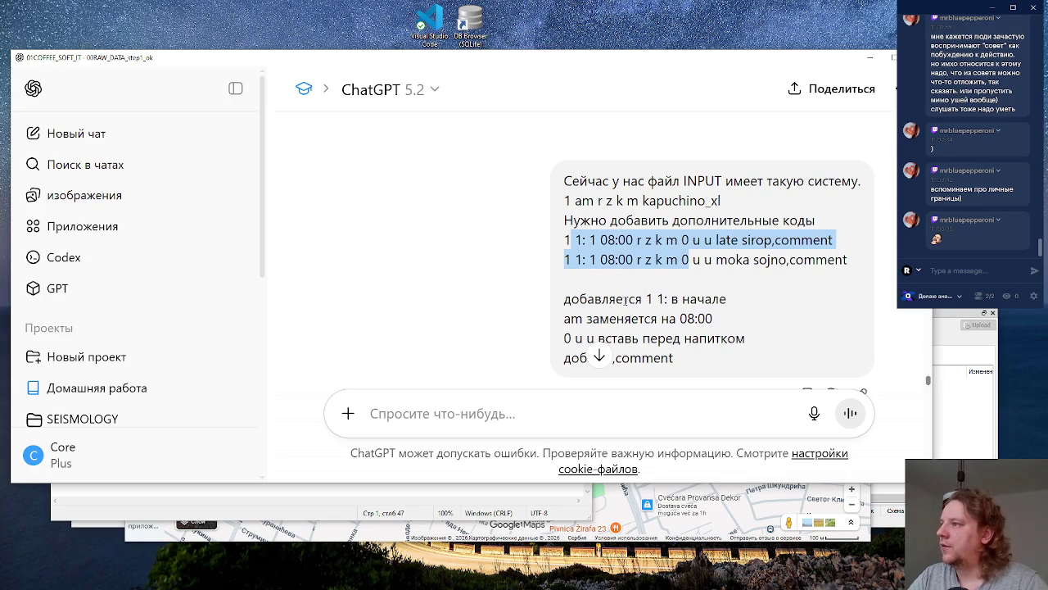
left_click(744, 251)
scroll(715, 282, "down", 1)
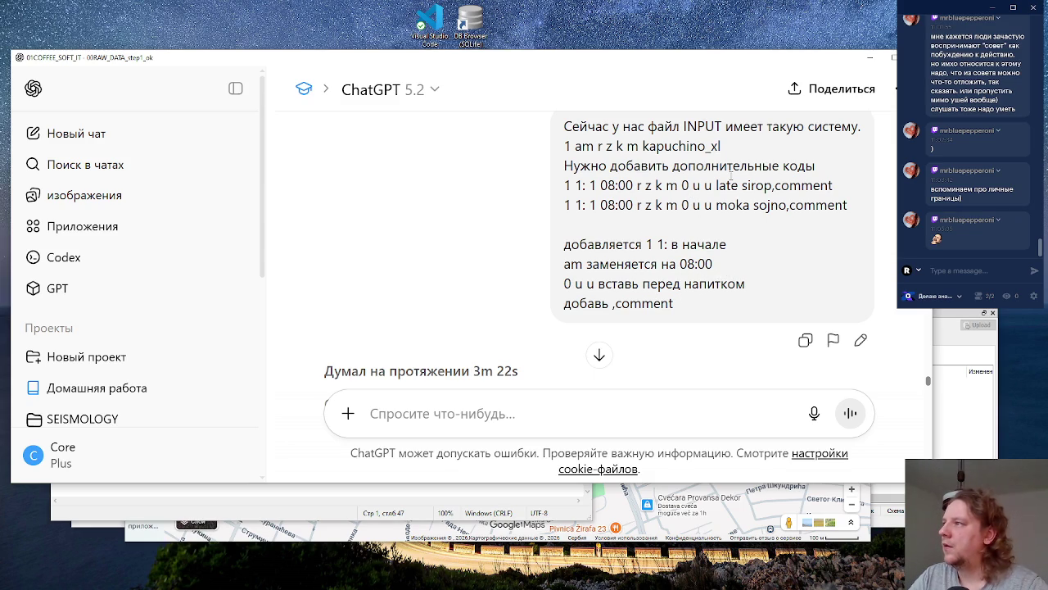
scroll(656, 219, "up", 1)
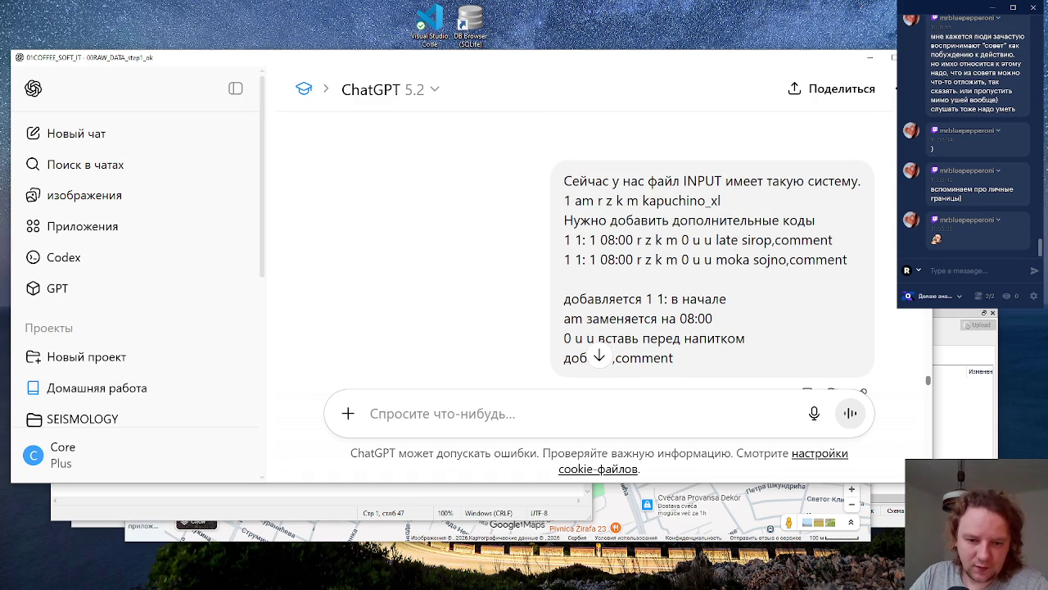
key("alt+Tab")
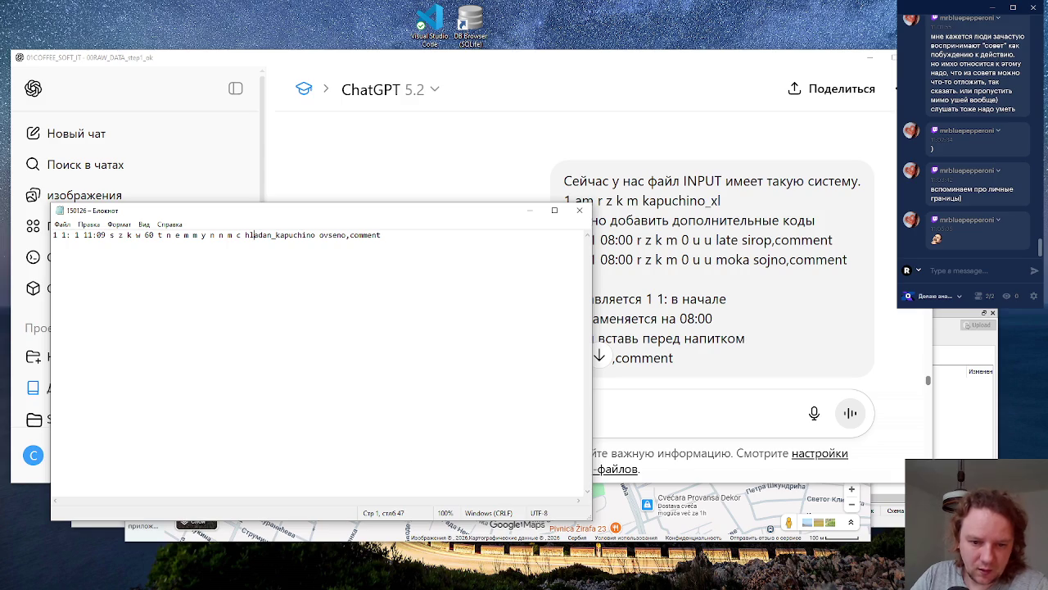
Paste the first order line from the 070725 sales file into the ChatGPT message.
key("alt+Tab")
key("End")
key("ctrl+shift+Left")
key("ctrl+shift+Left")
key("ctrl+shift+Left")
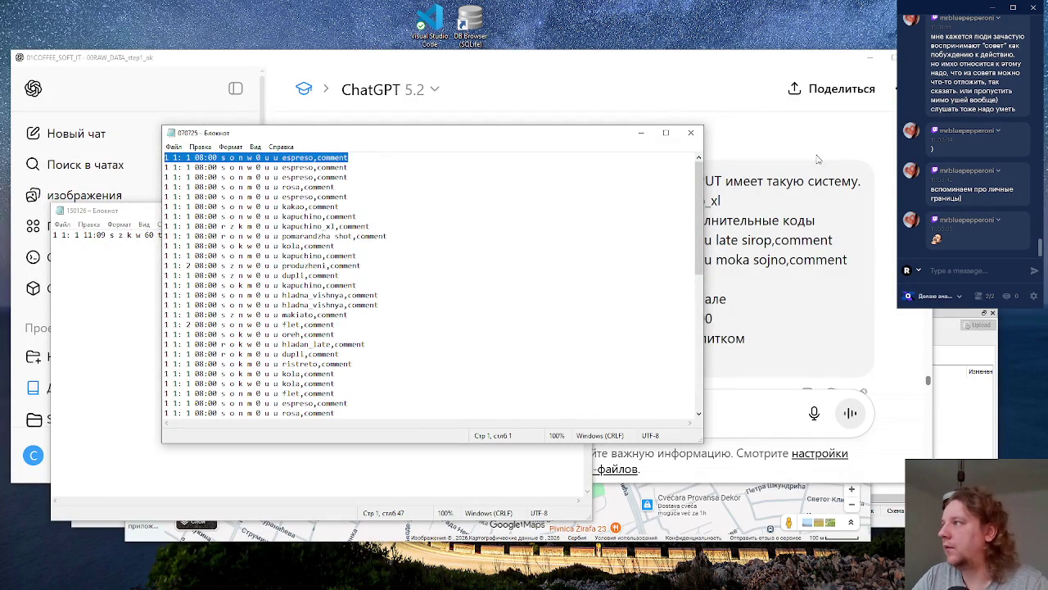
left_click(729, 102)
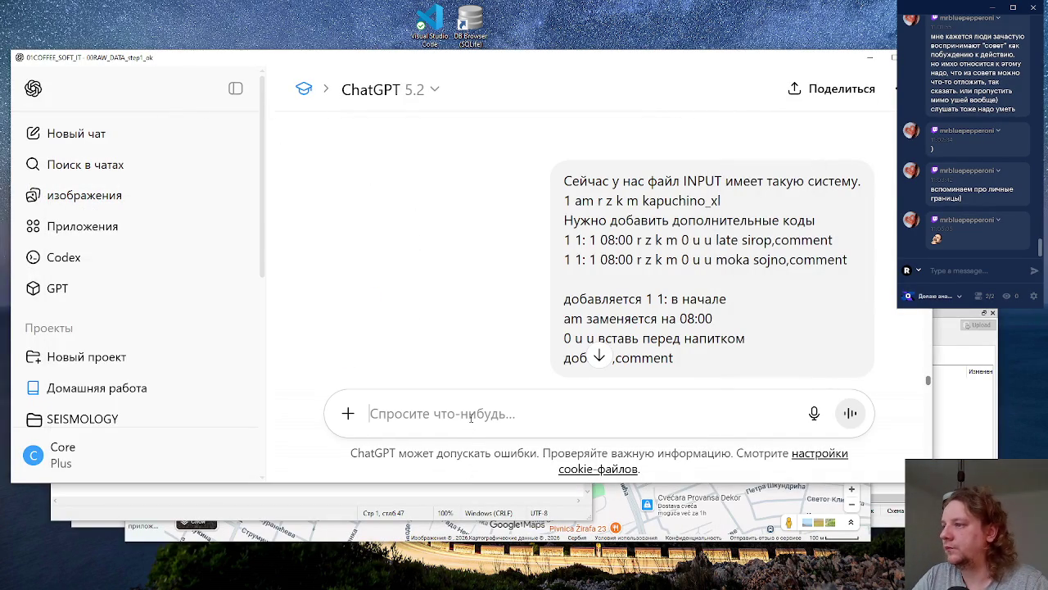
type("1 1: 1 08:00 s o n w 0 u u espreso,comment")
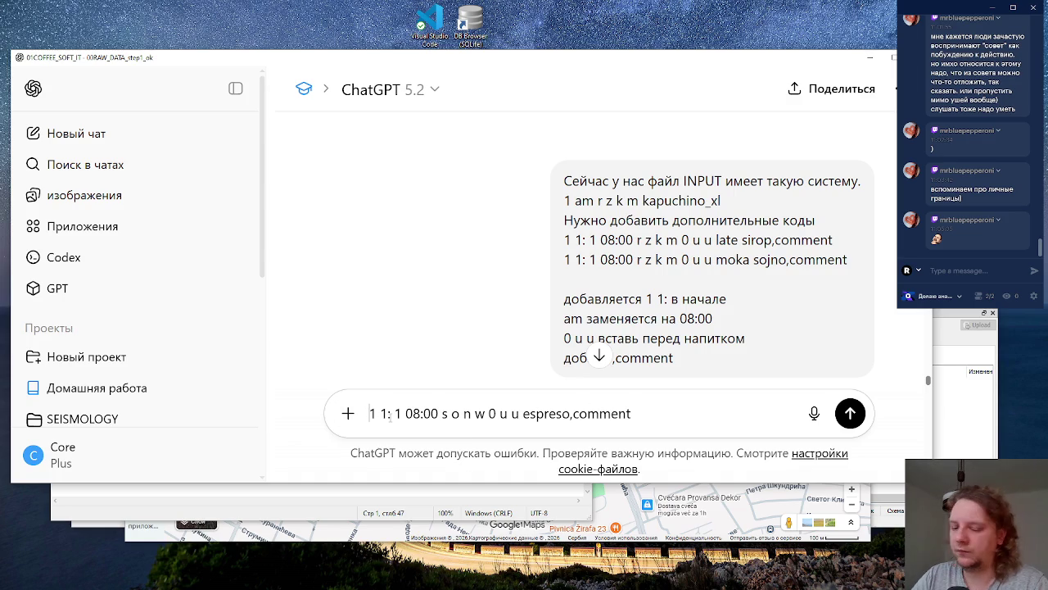
key("shift+Return")
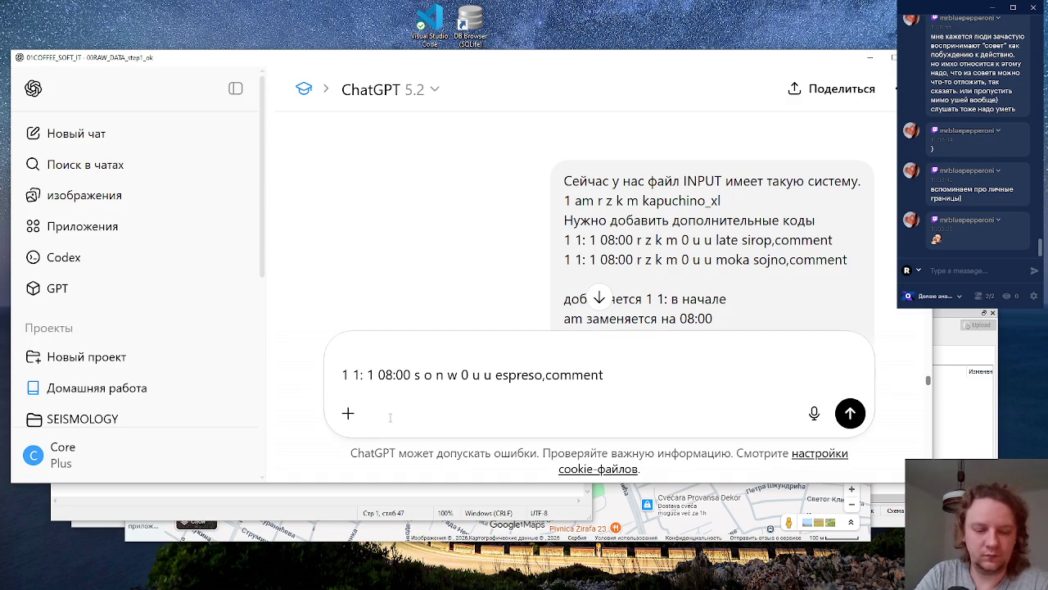
Write the intro 'Сейчас запись выглядит так:' above the pasted example.
type("cfg")
key("BackSpace")
key("BackSpace")
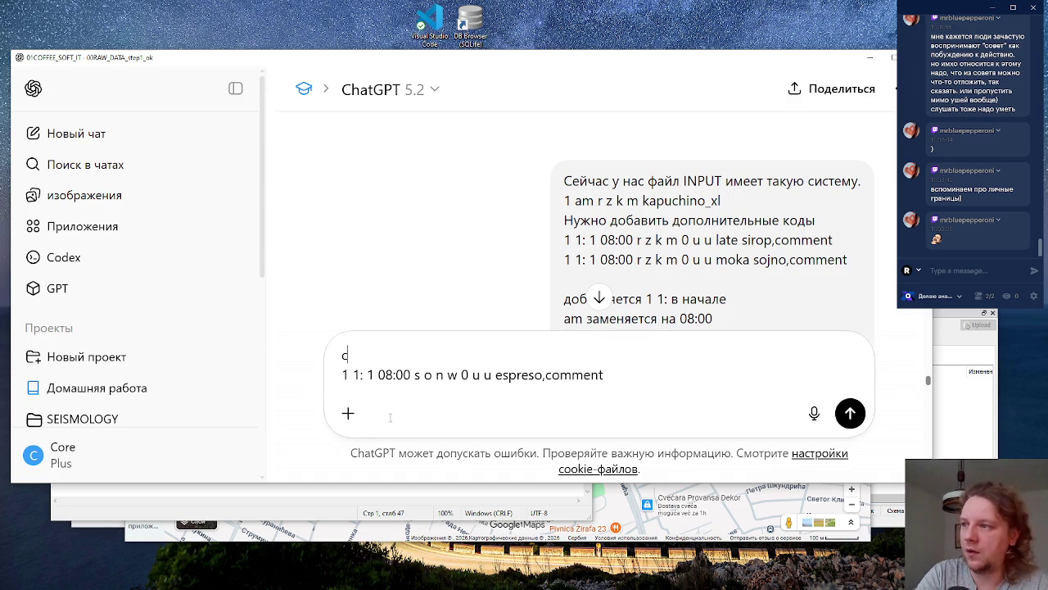
key("BackSpace")
type("Сей")
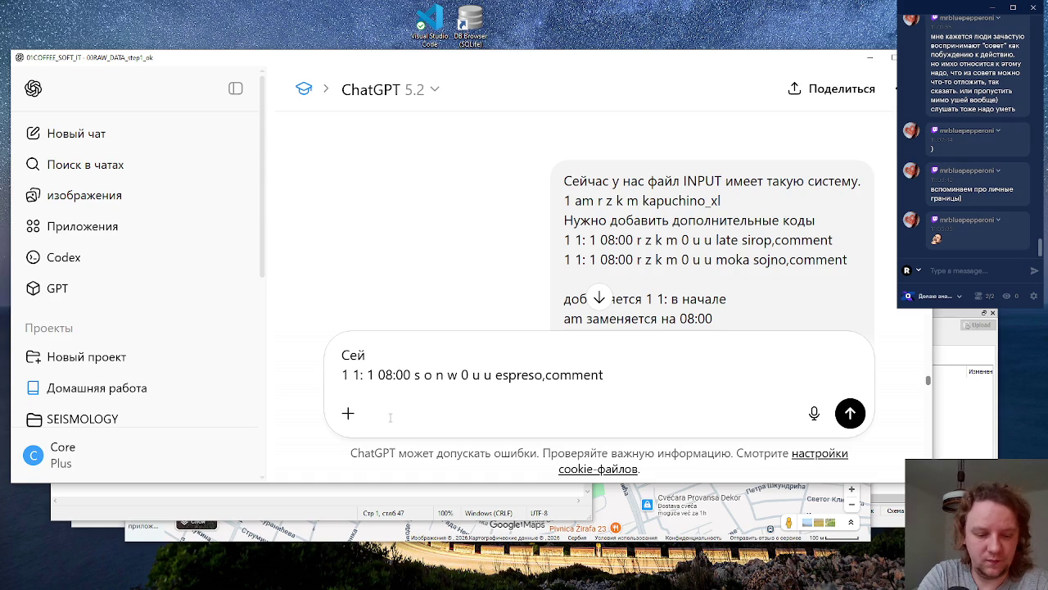
type("час зап")
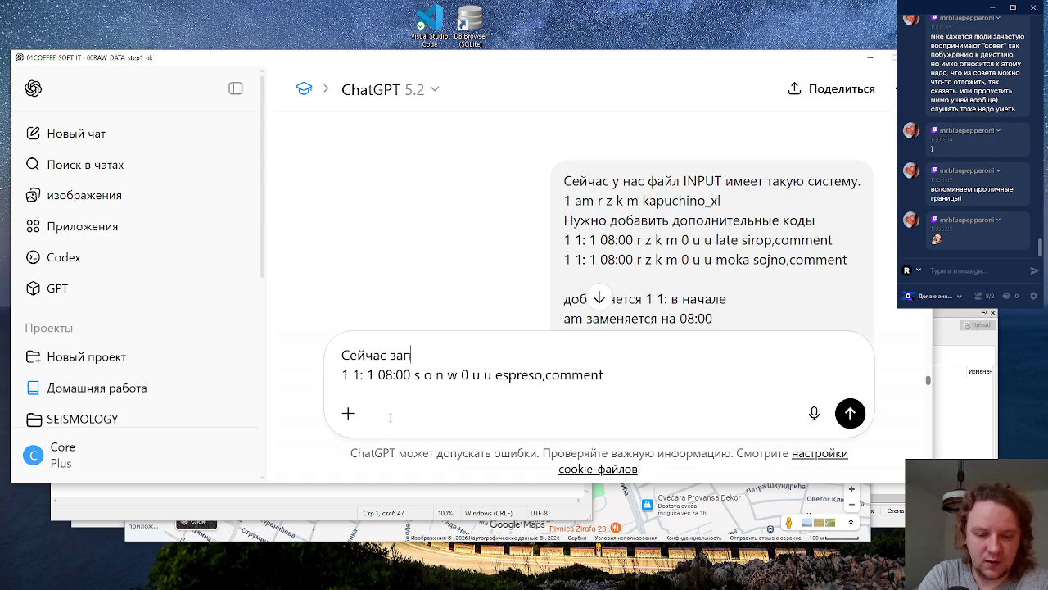
type("ись выгля")
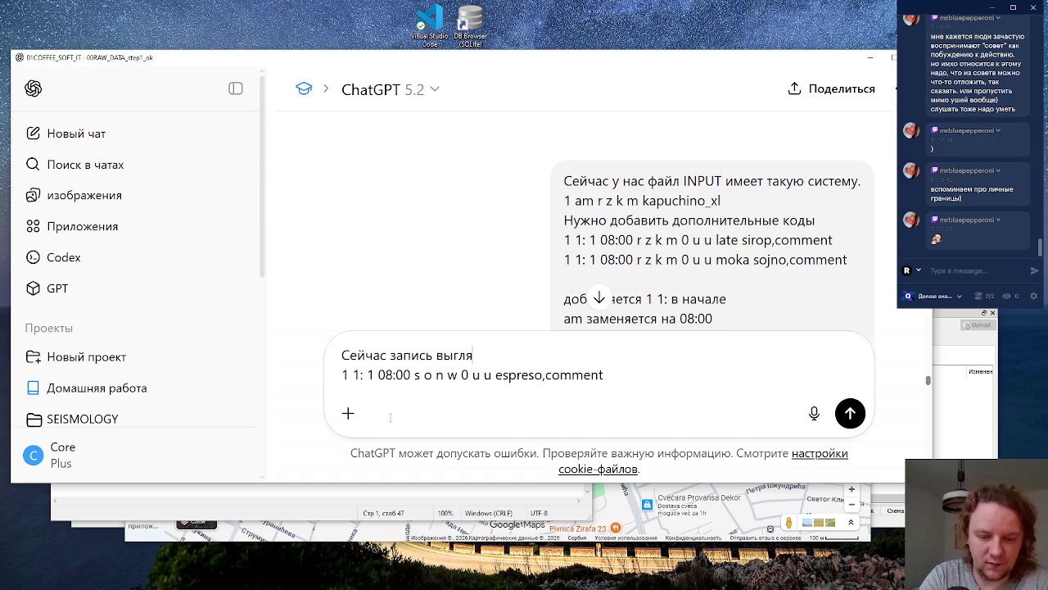
type("дит так")
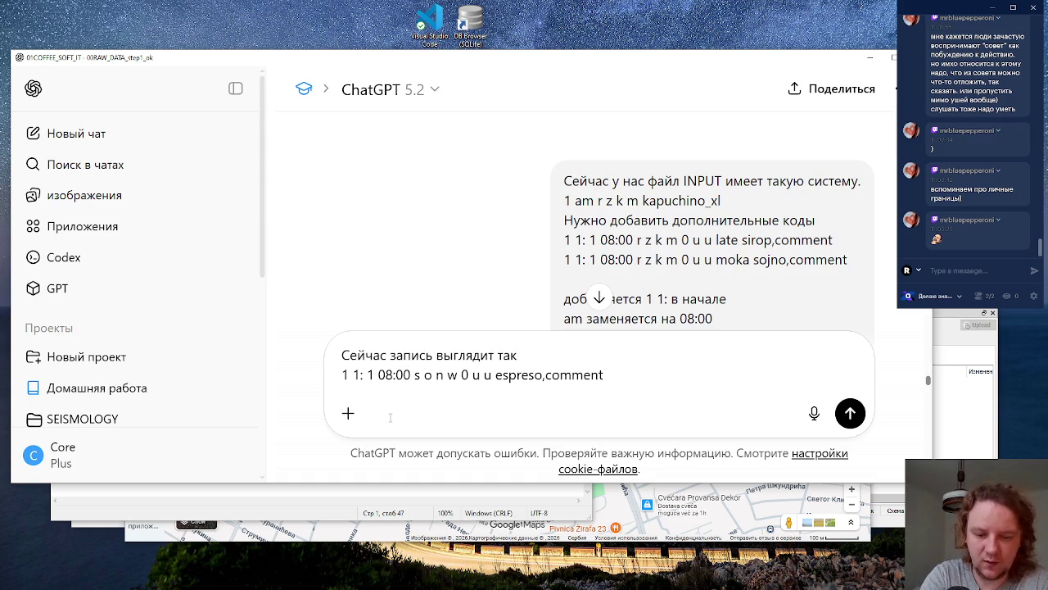
type(":")
key("shift+Return")
key("shift+Return")
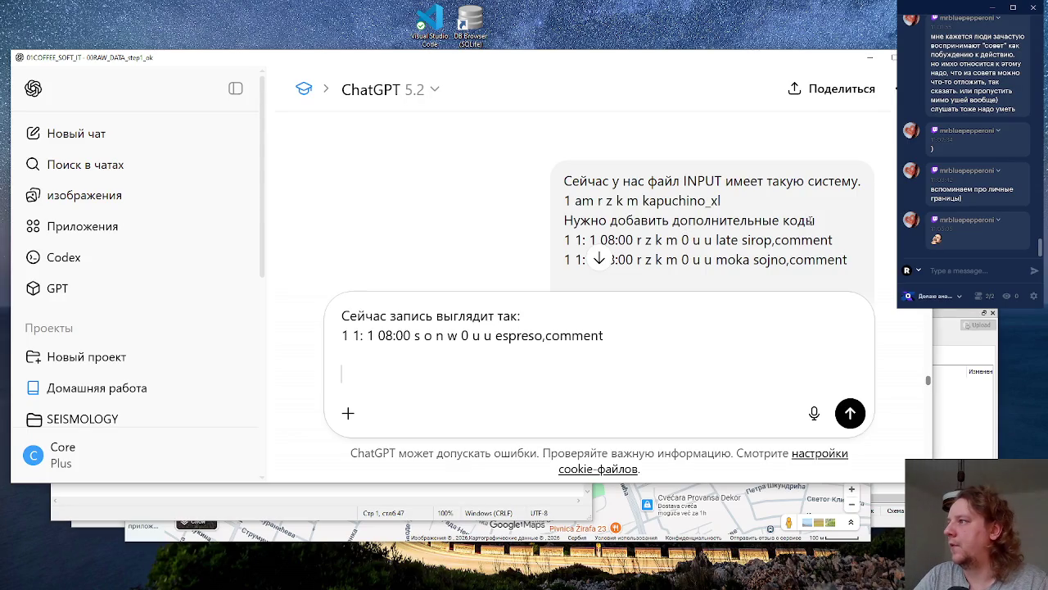
Paste the earlier sentence about adding extra codes into the draft on its own line.
mouse_move(813, 221)
left_mouse_down()
mouse_move(573, 221)
mouse_move(547, 265)
left_mouse_up()
key("ctrl+c")
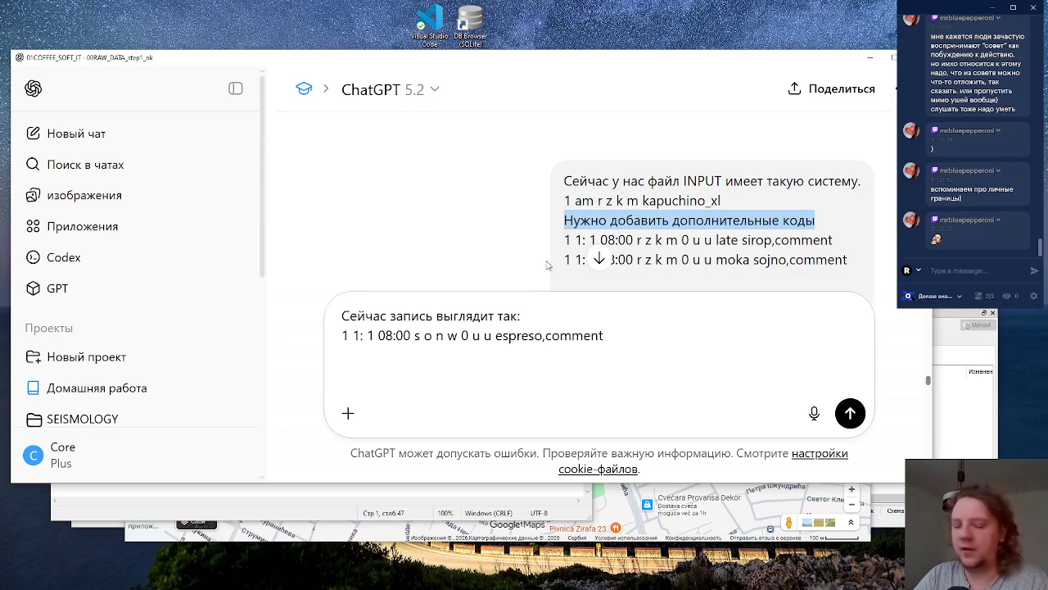
left_click(358, 377)
key("ctrl+v")
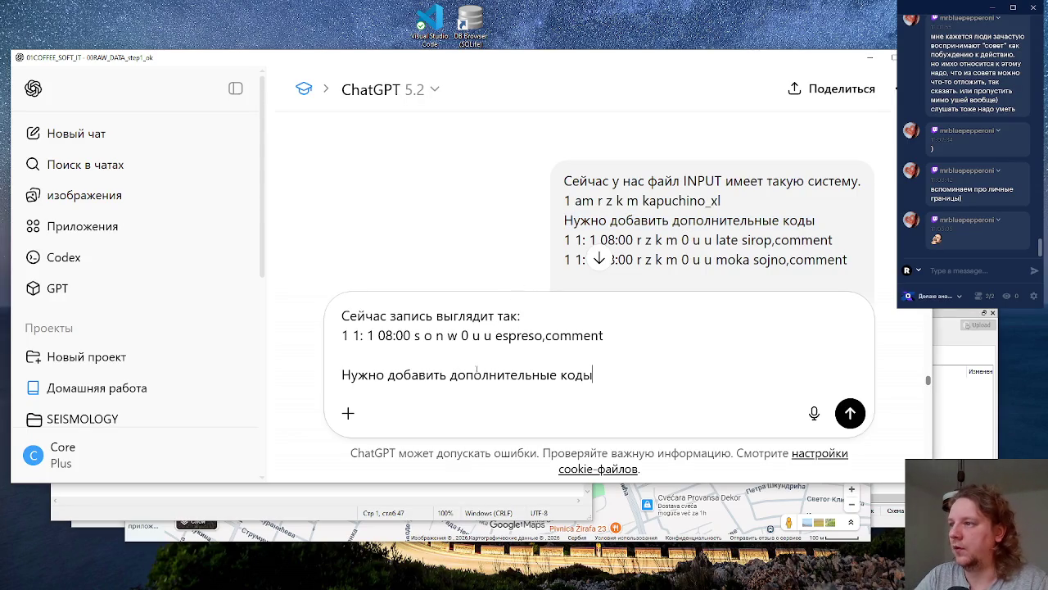
key("shift+Return")
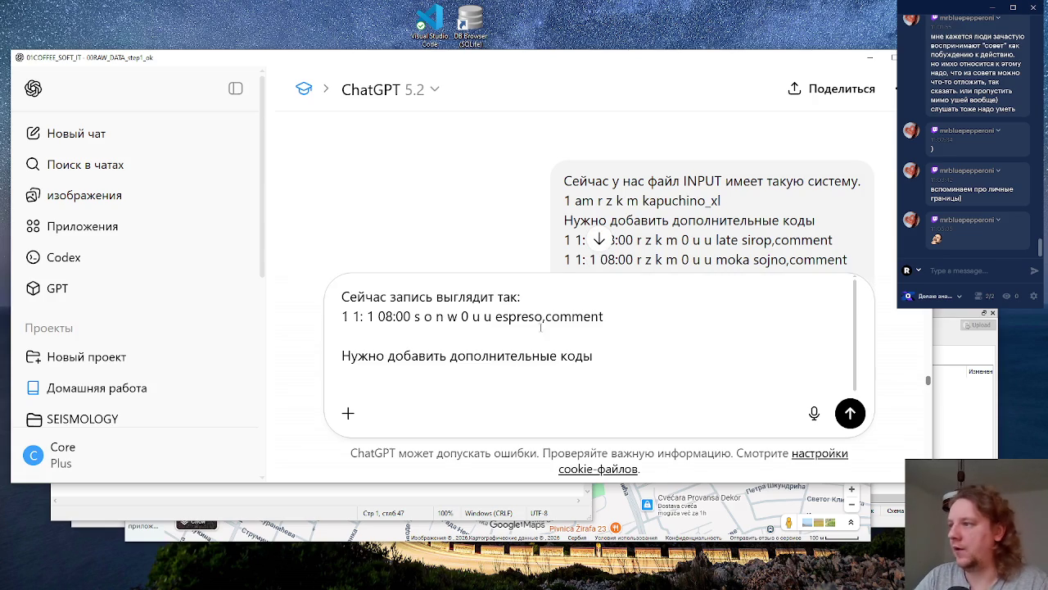
Add a copy of the espreso record line with eight extra 'u' codes before espreso.
left_click_drag(605, 317, 284, 322)
key("ctrl+c")
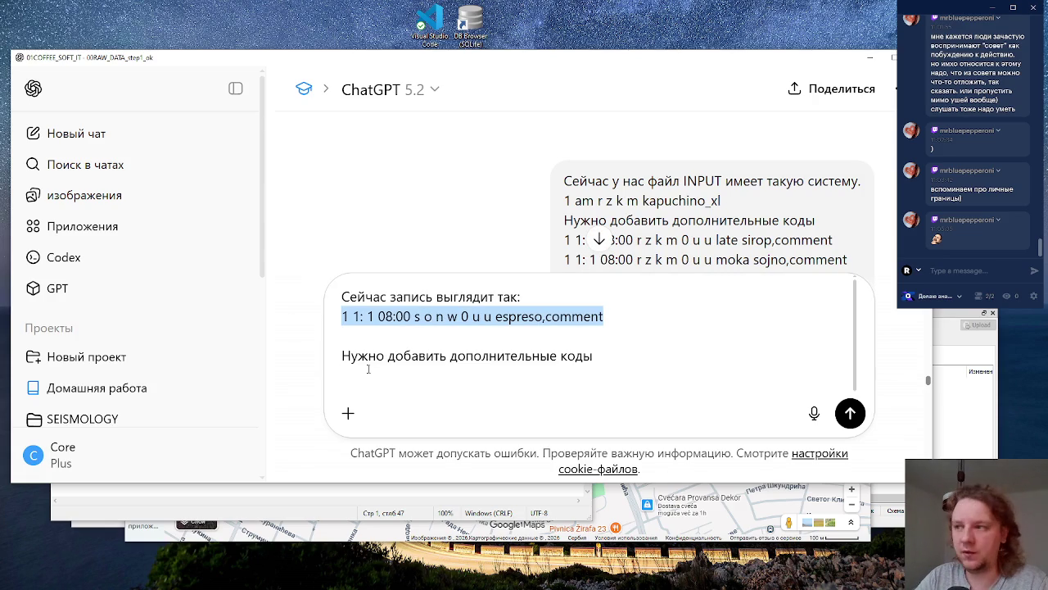
left_click(381, 374)
key("ctrl+v")
left_click(491, 375)
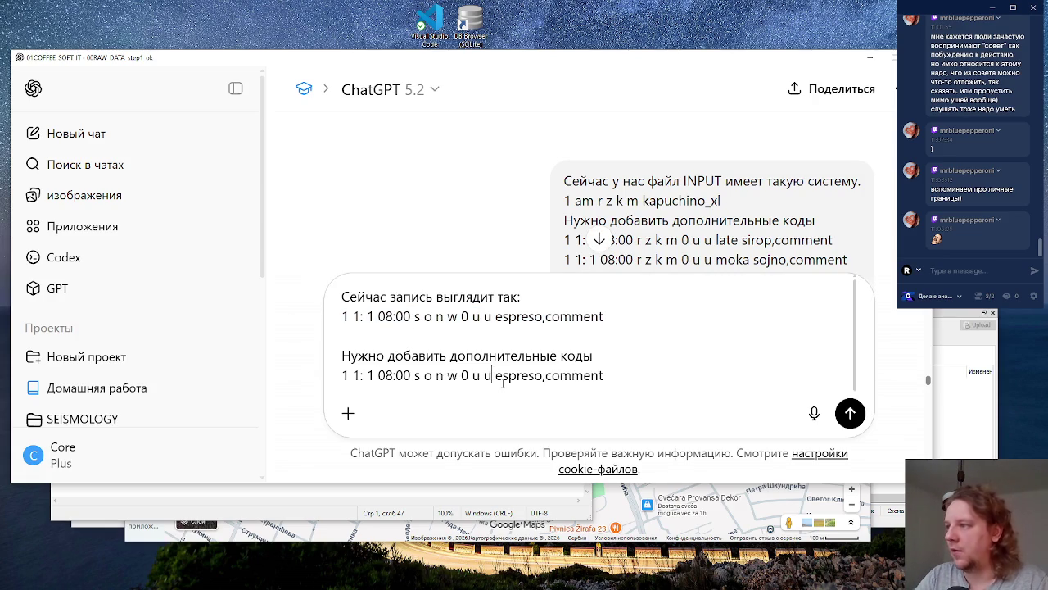
type("r")
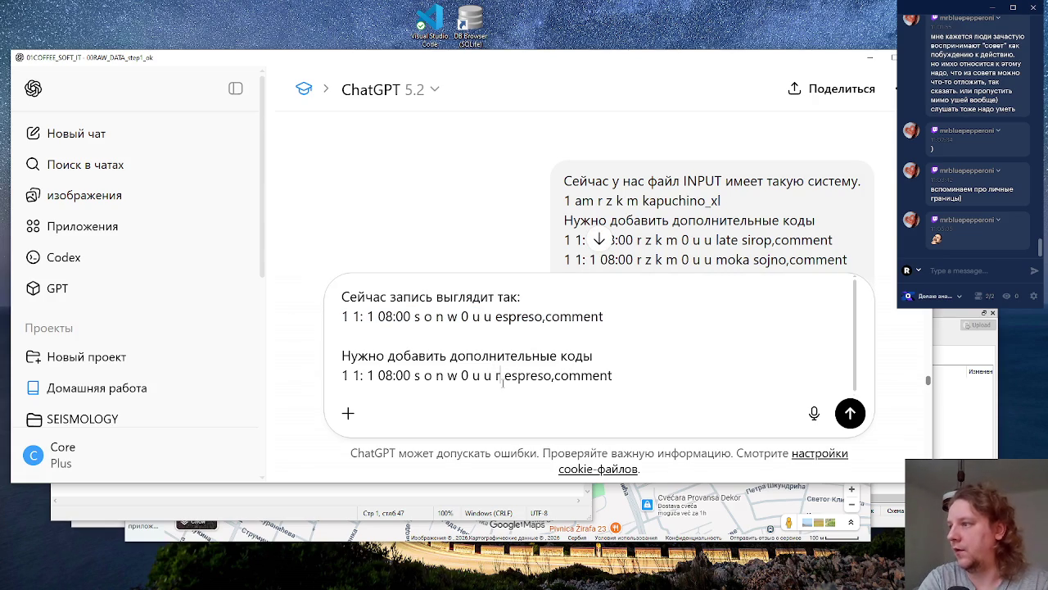
key("BackSpace")
type("u u")
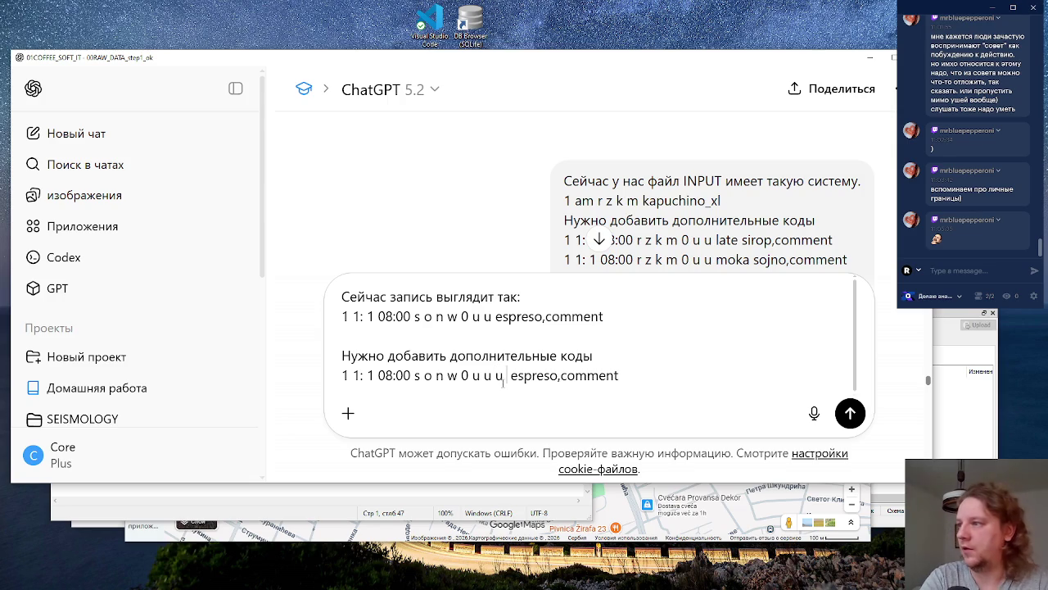
type(" u u u u")
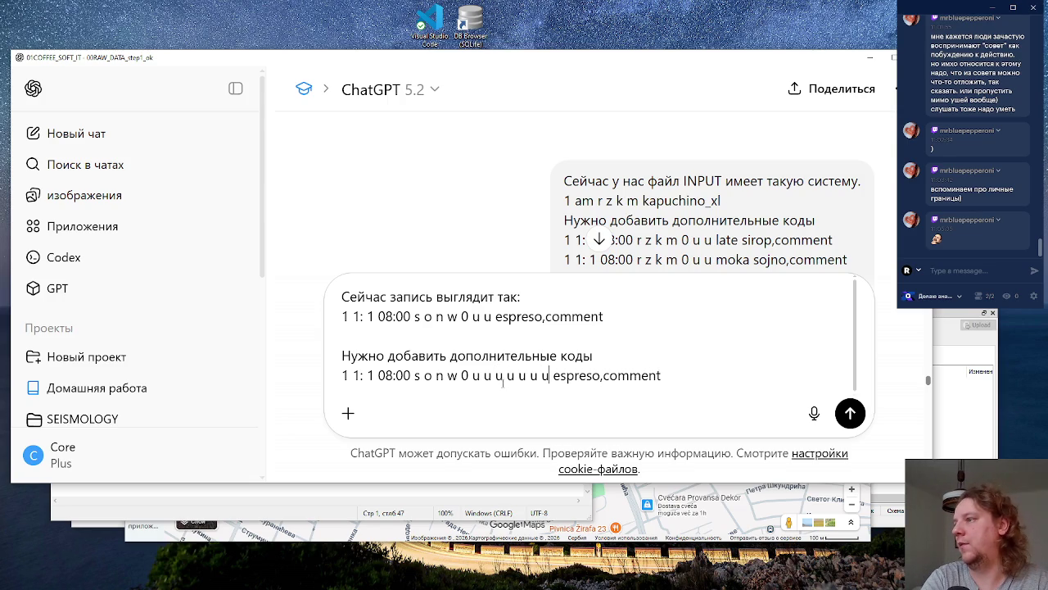
type(" u u")
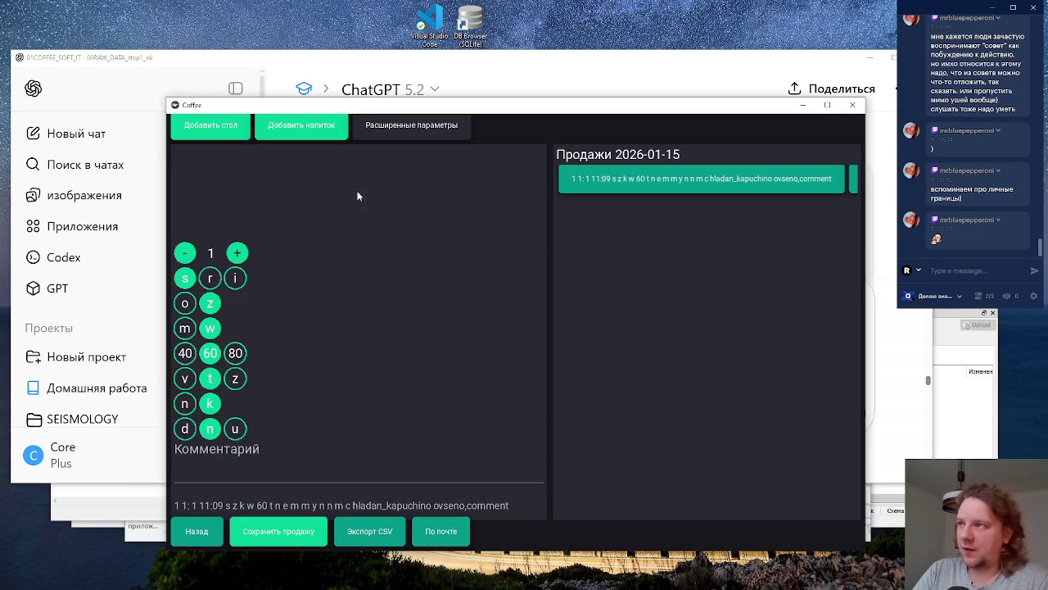
left_click(445, 123)
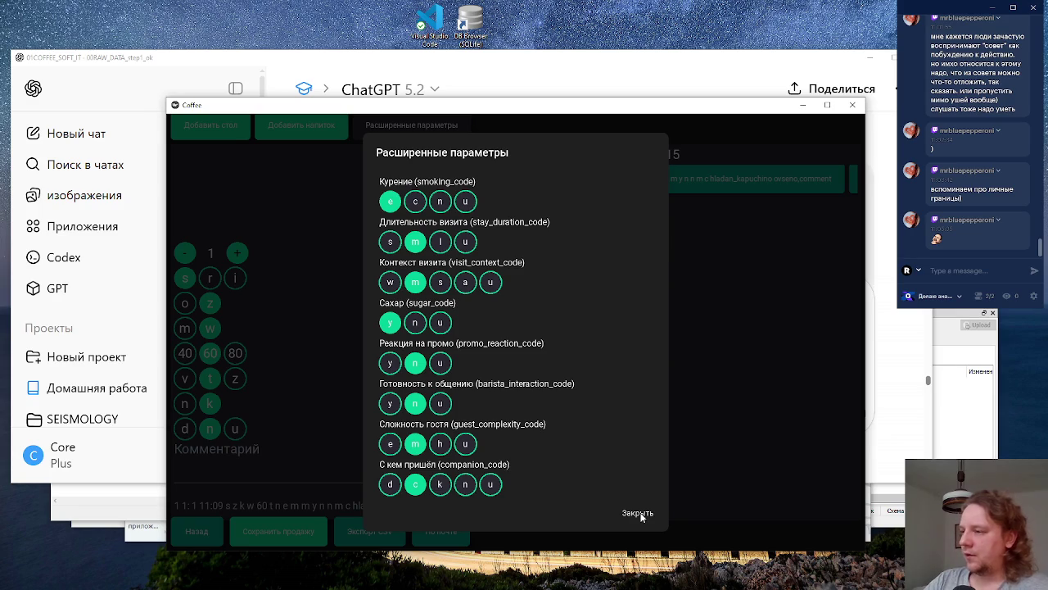
left_click(639, 513)
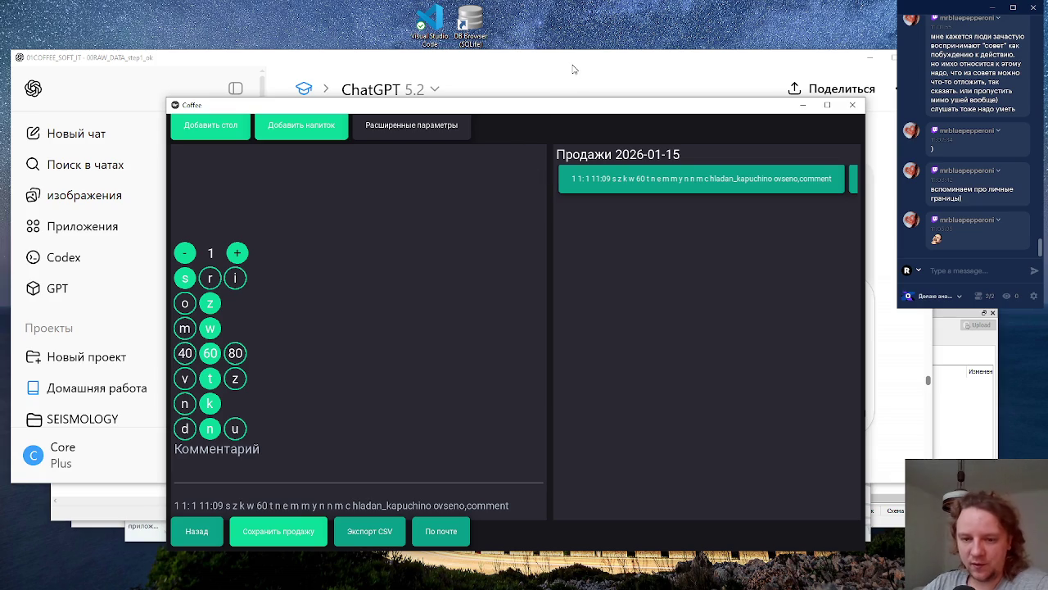
left_click(585, 70)
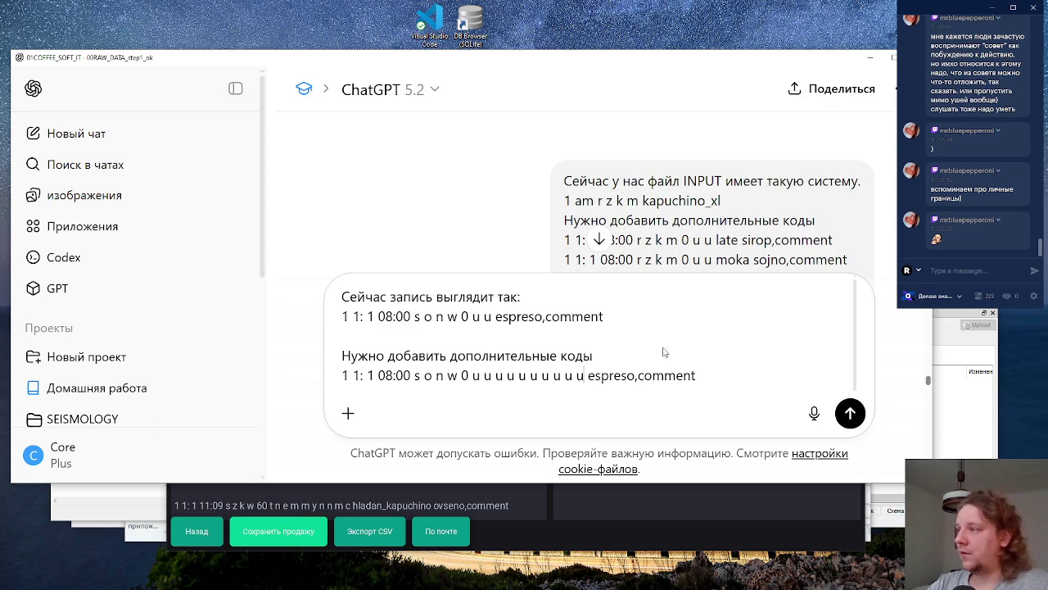
End the draft with 'Напиши весь код', send it to ChatGPT, and bring the Coffee app forward.
left_click(702, 377)
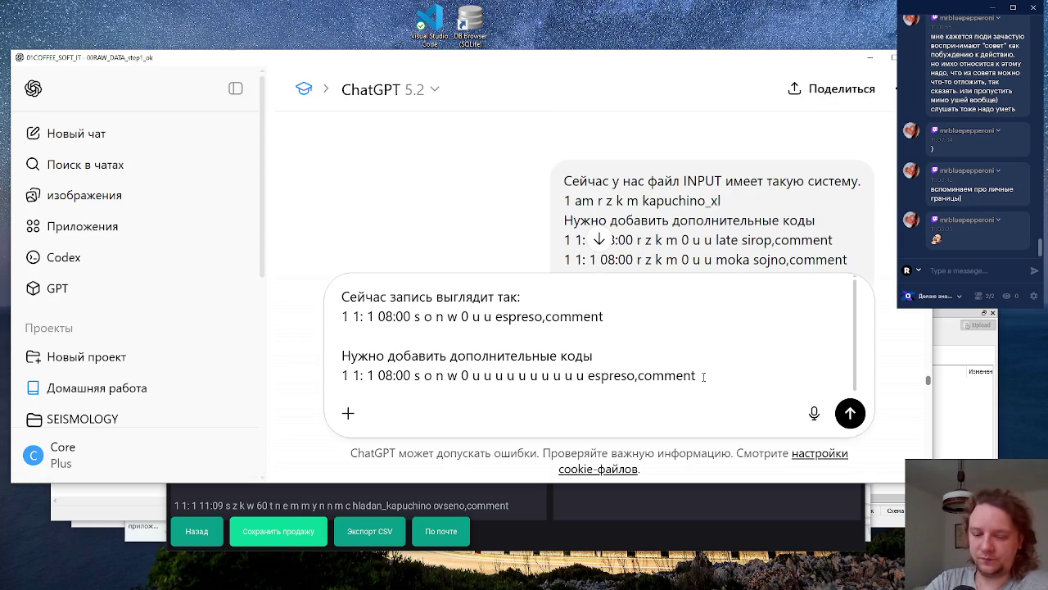
key("shift+Return")
key("shift+Return")
type("y")
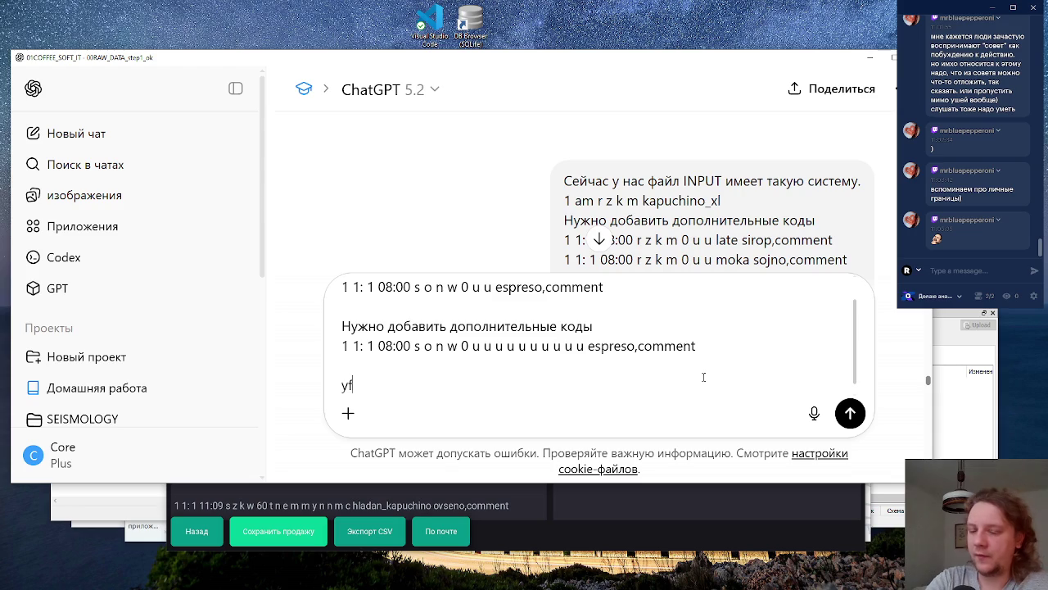
key("BackSpace")
type("Н")
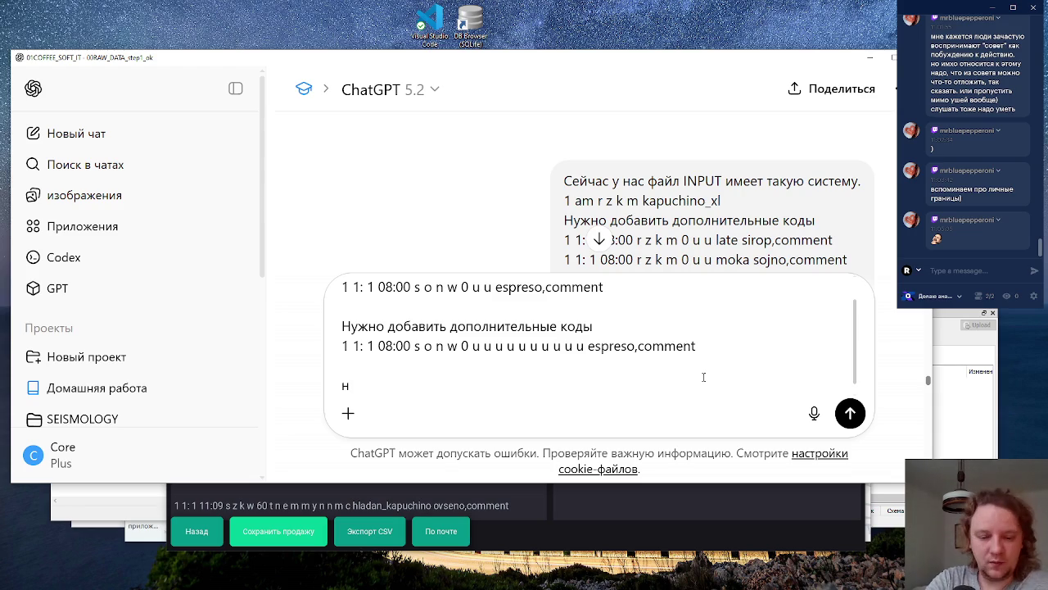
key("BackSpace")
type("Напиши весь ")
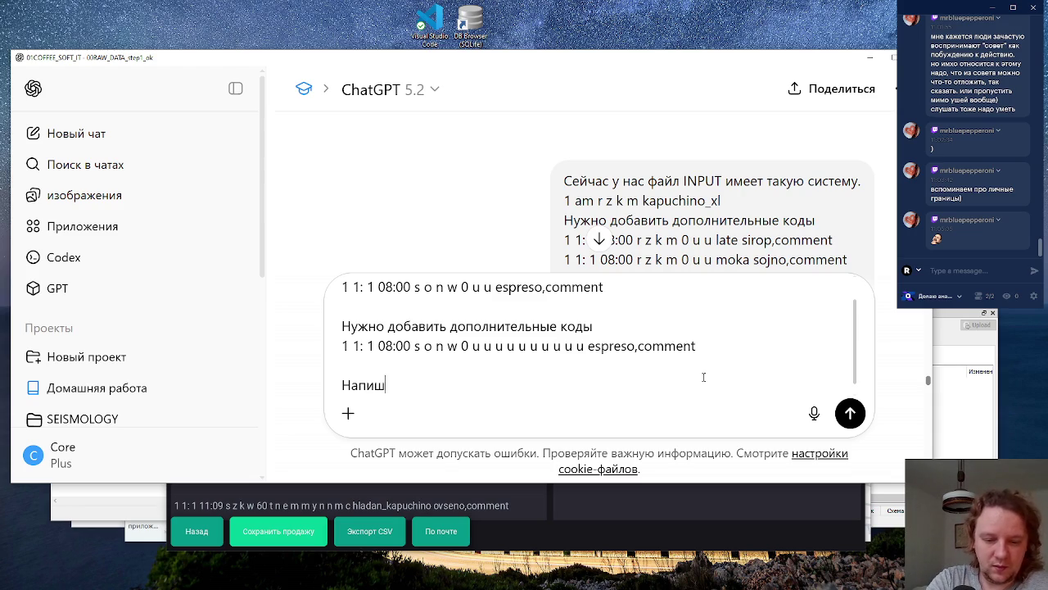
type("код")
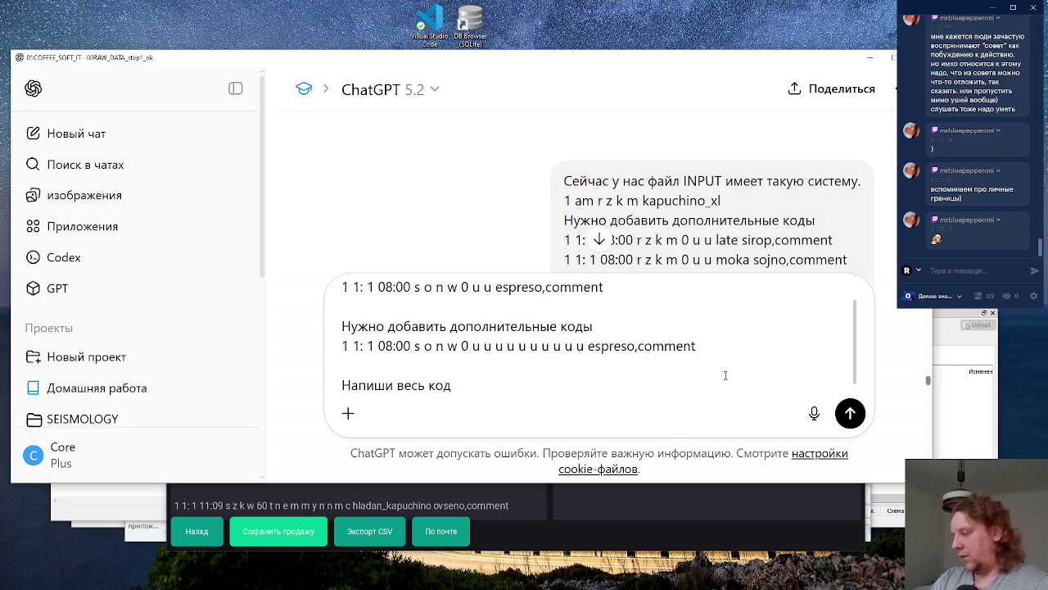
key("Return")
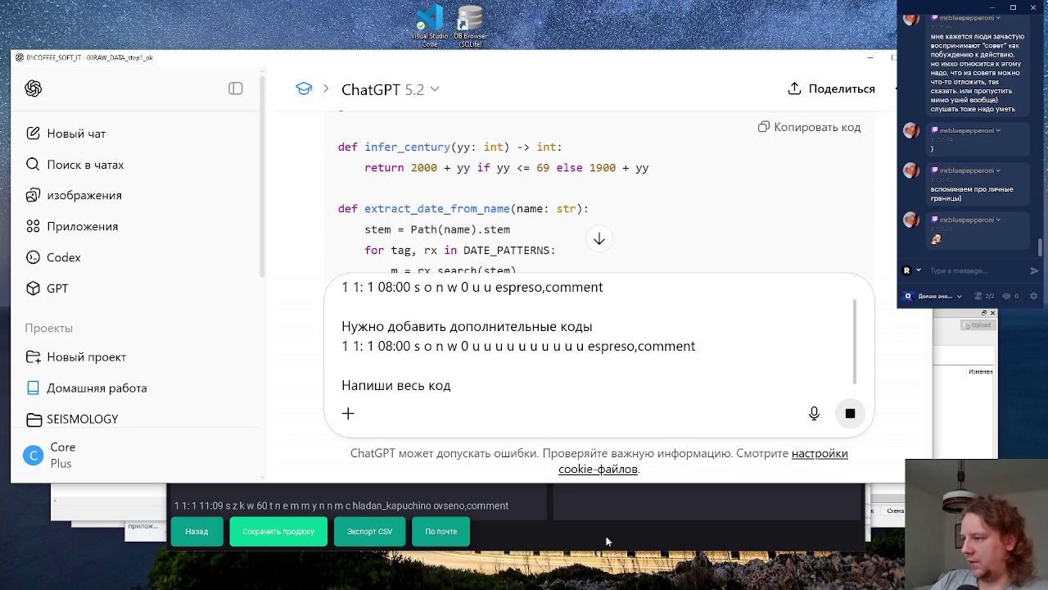
left_click(607, 541)
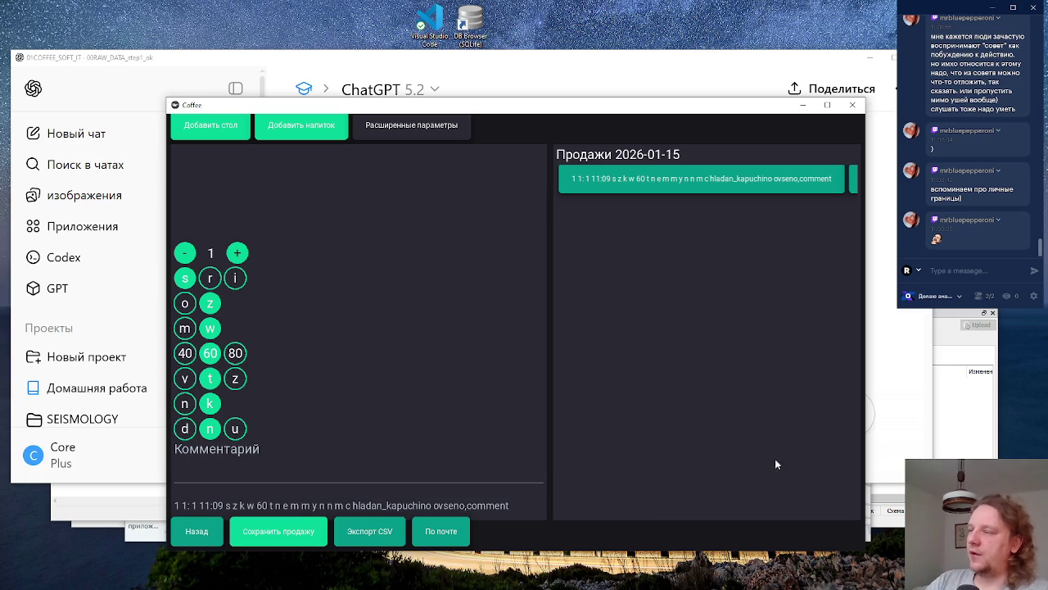
left_click(409, 131)
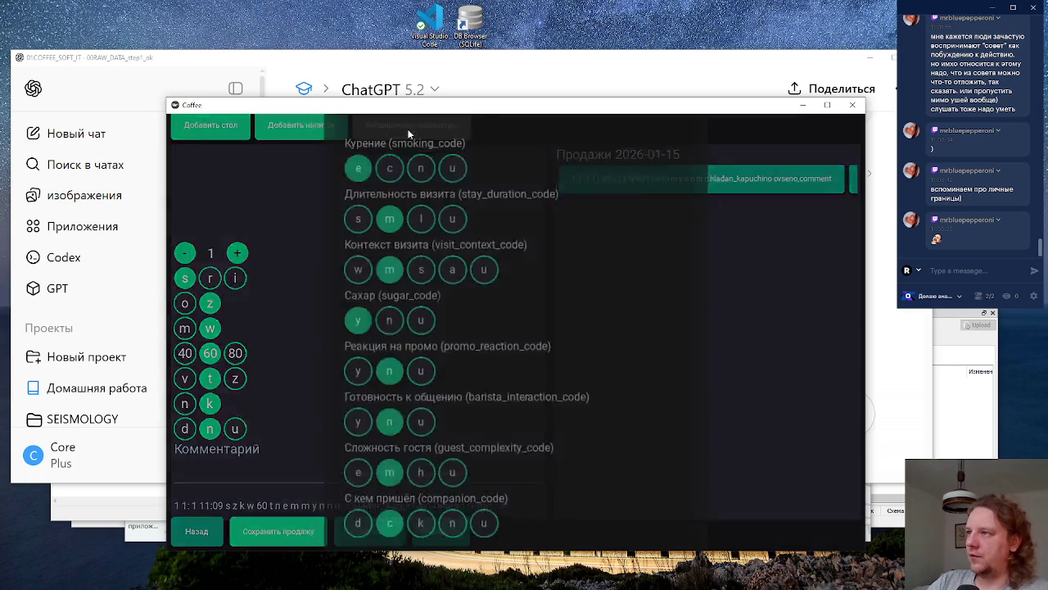
left_click(640, 512)
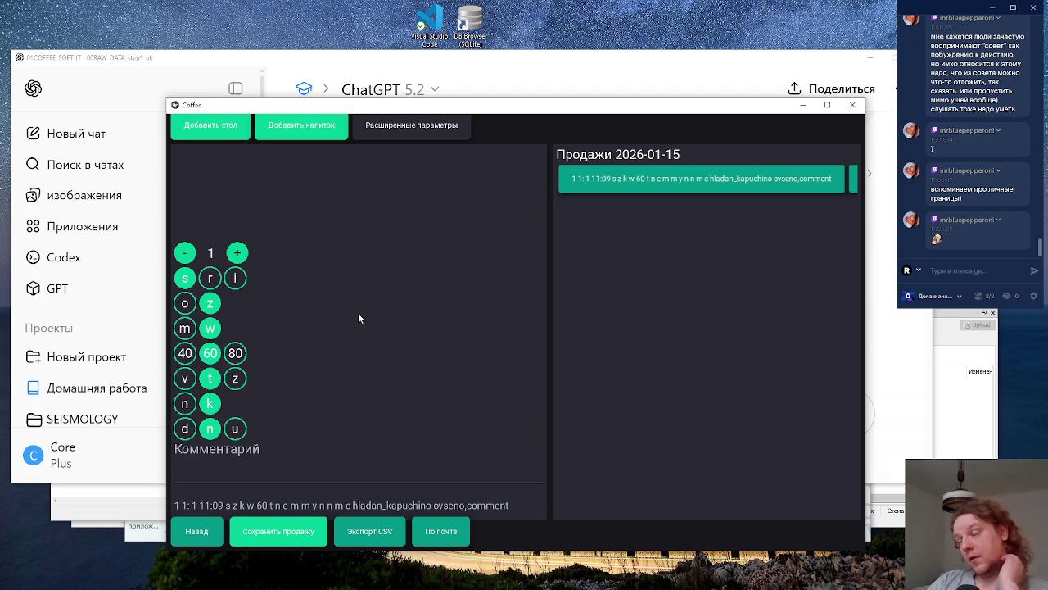
left_click(539, 59)
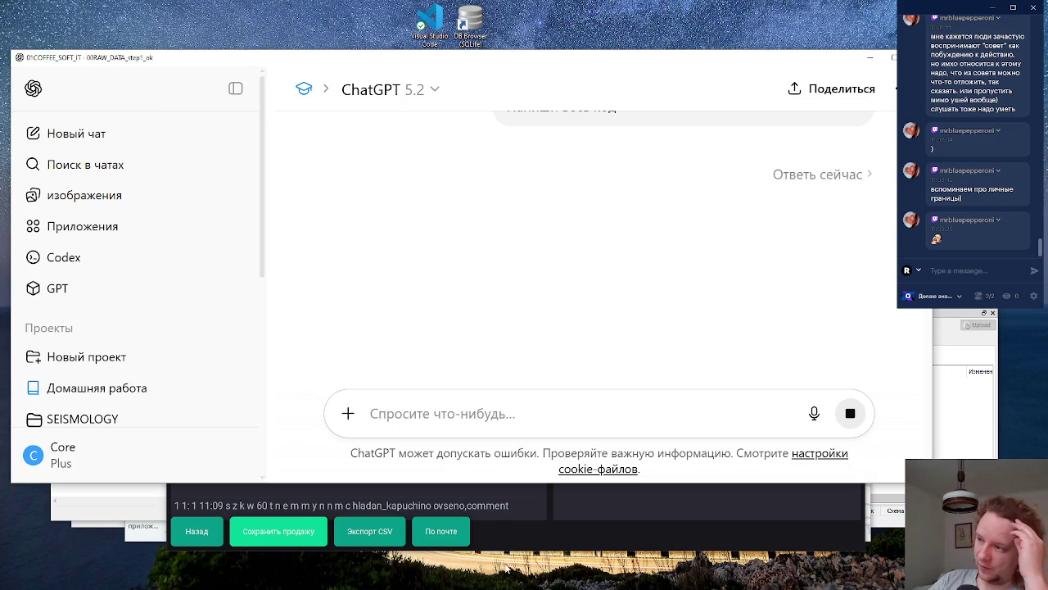
left_click(567, 539)
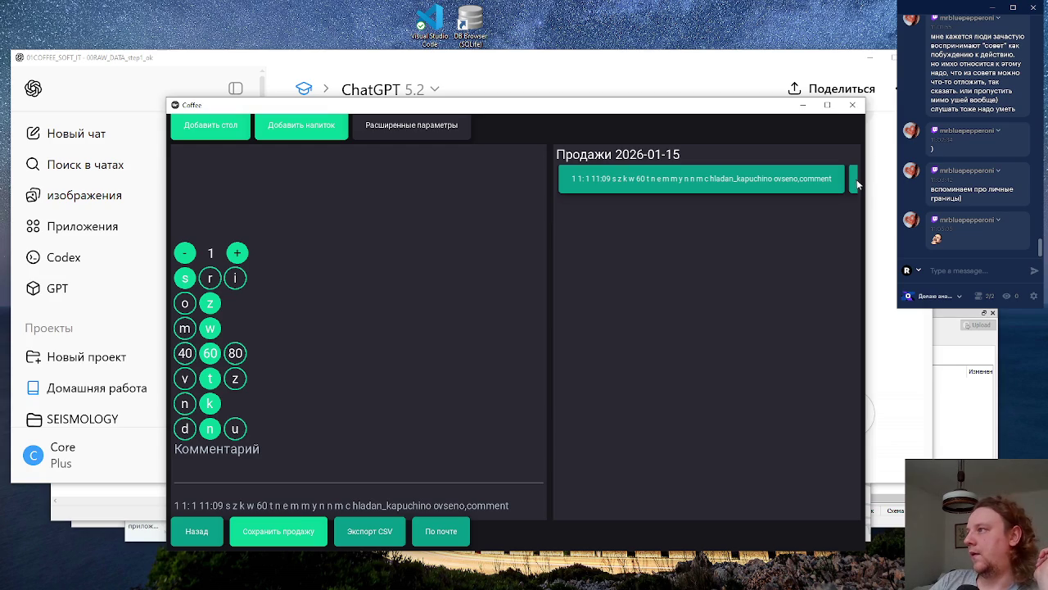
Move the Coffee window left and narrow it, then raise the ChatGPT chat again.
mouse_move(865, 196)
left_mouse_down()
mouse_move(969, 192)
mouse_move(947, 191)
left_mouse_up()
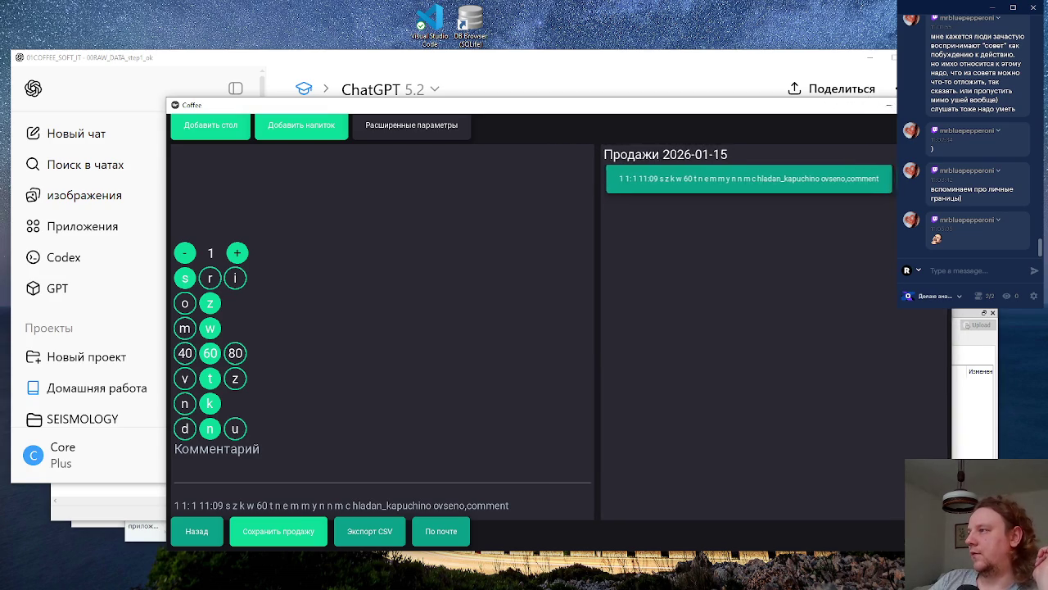
mouse_move(693, 112)
left_mouse_down()
mouse_move(621, 105)
mouse_move(619, 114)
left_mouse_up()
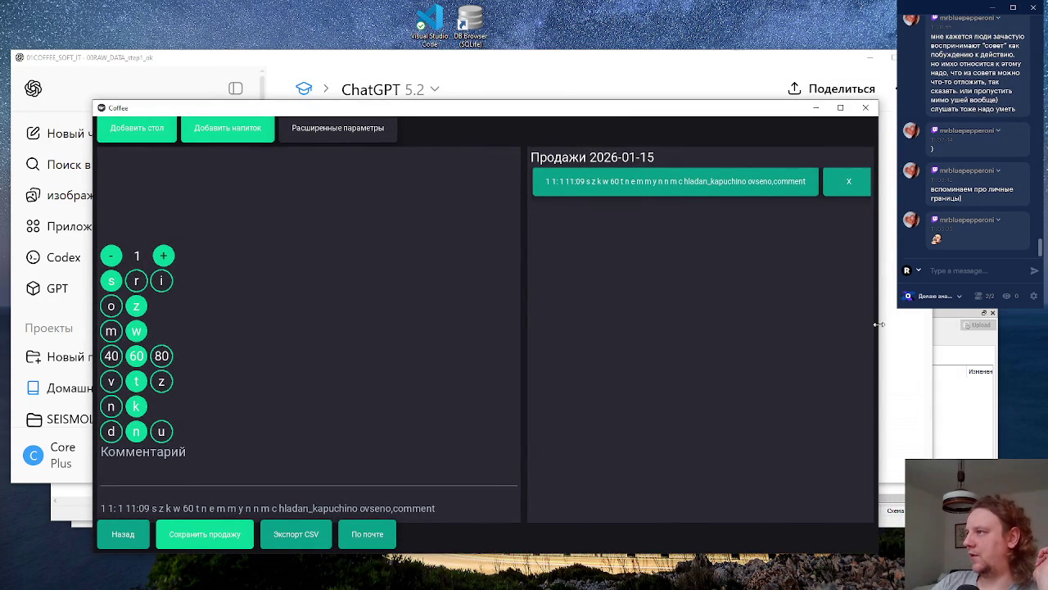
mouse_move(879, 324)
left_mouse_down()
mouse_move(707, 319)
mouse_move(876, 300)
left_mouse_up()
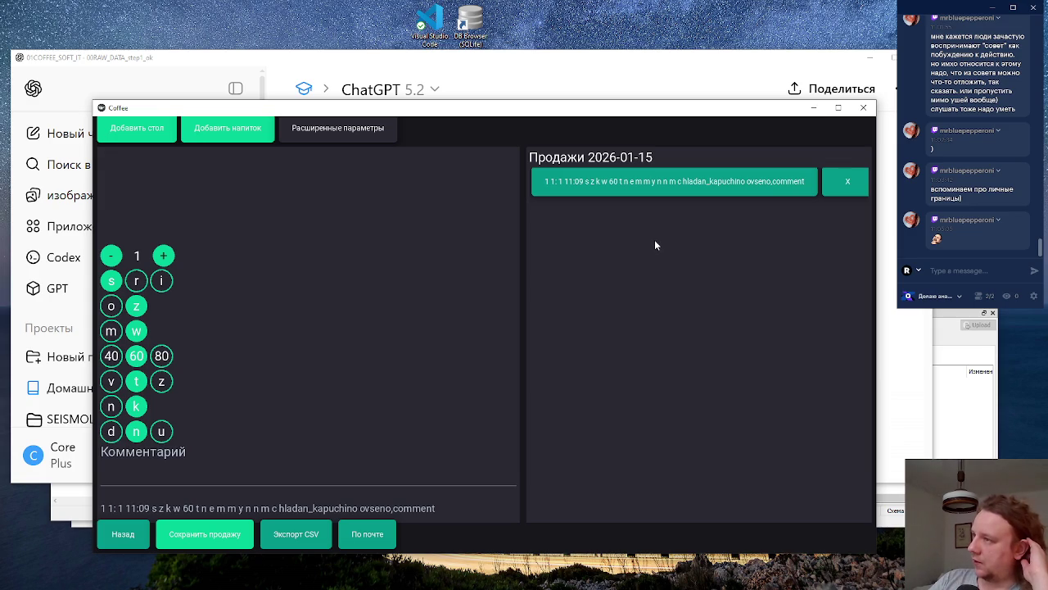
left_click(670, 69)
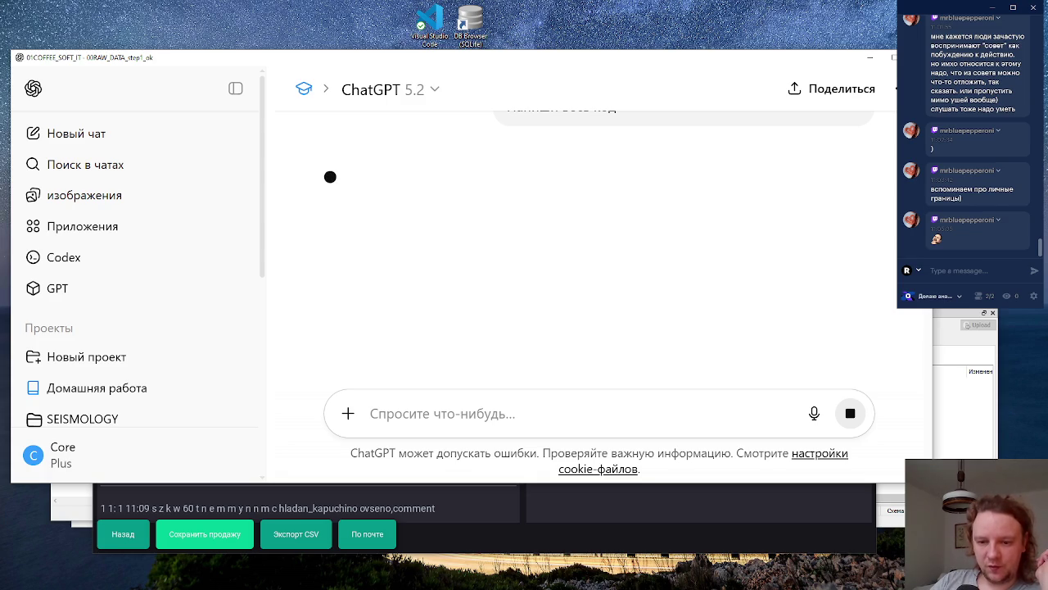
key("super+Down")
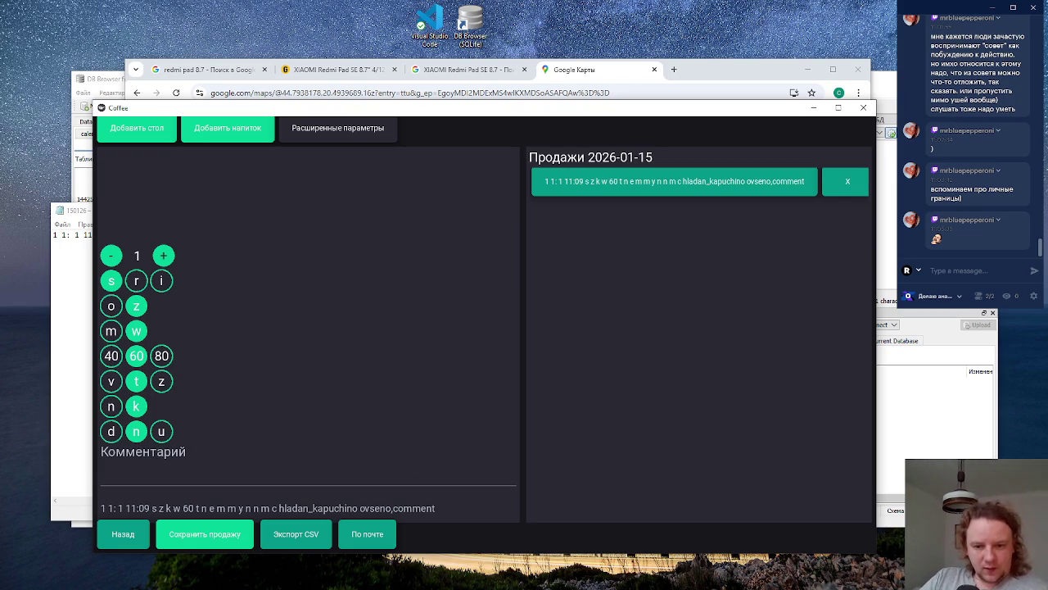
key("alt+Tab")
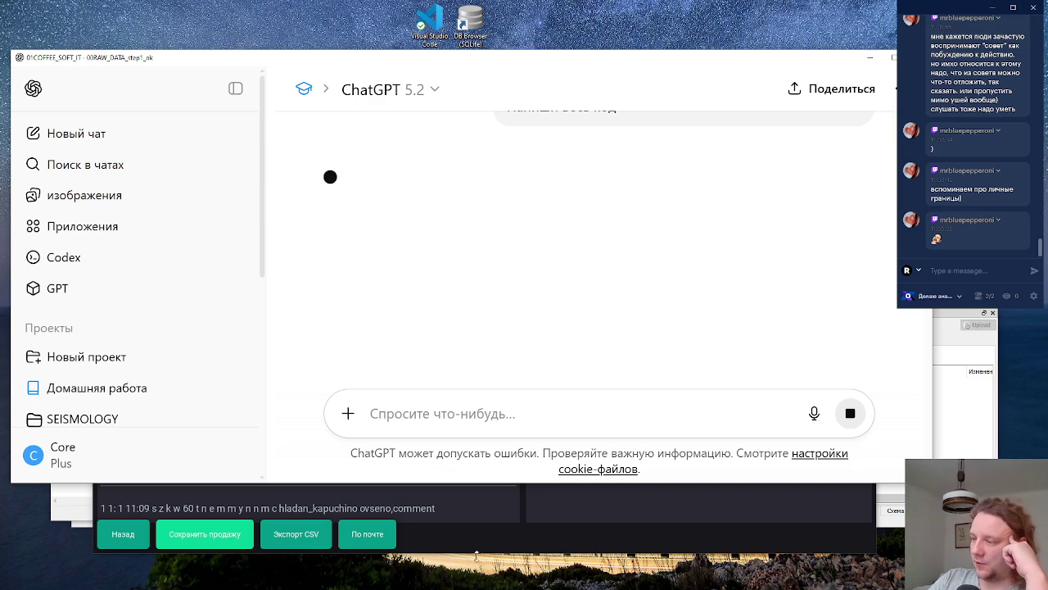
left_click(512, 541)
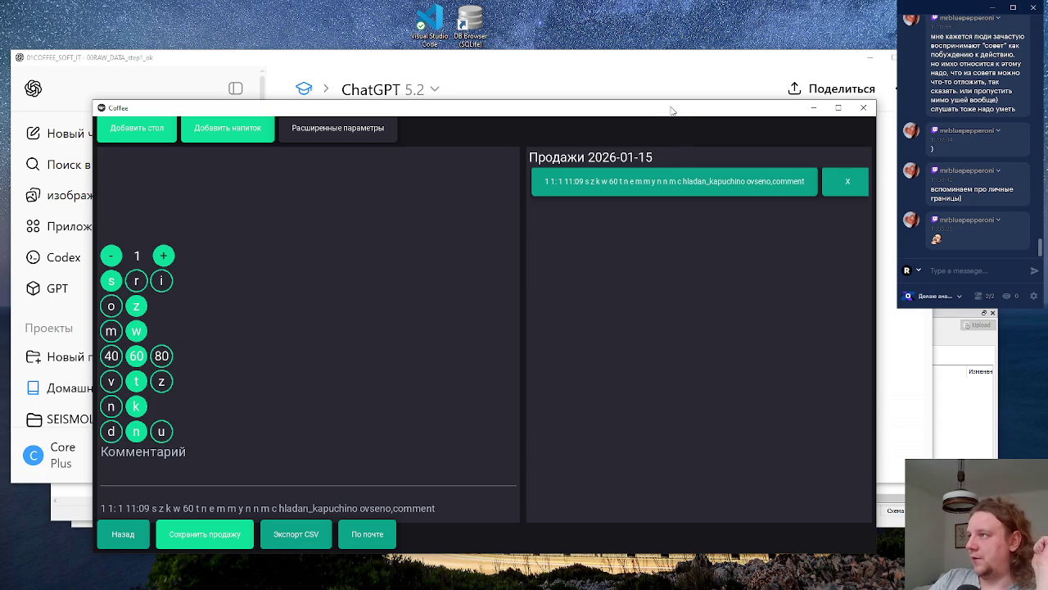
mouse_move(648, 112)
left_mouse_down()
mouse_move(606, 126)
mouse_move(617, 133)
mouse_move(585, 128)
mouse_move(605, 127)
left_mouse_up()
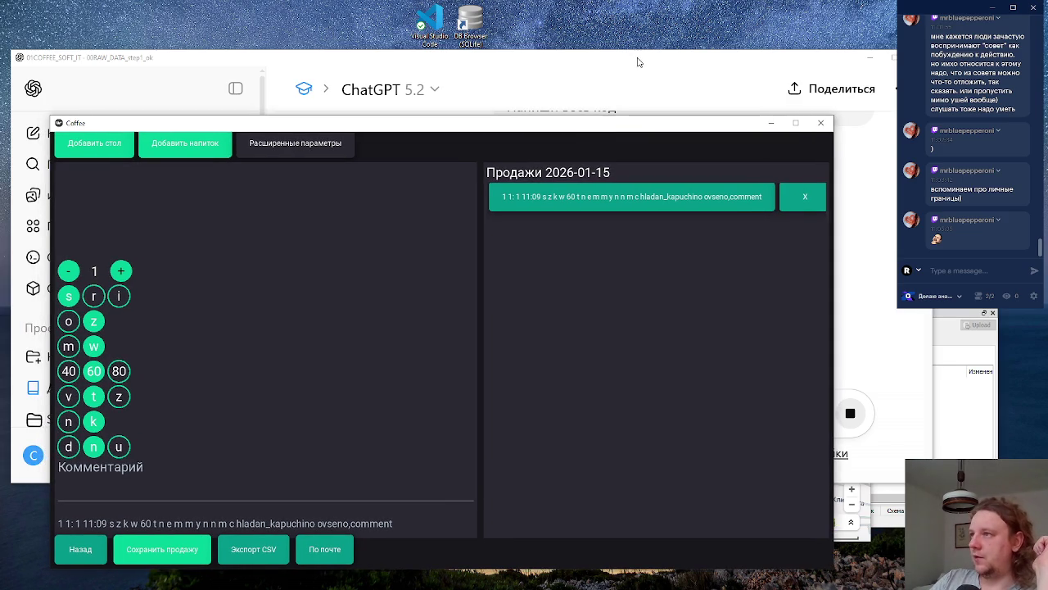
left_click(639, 59)
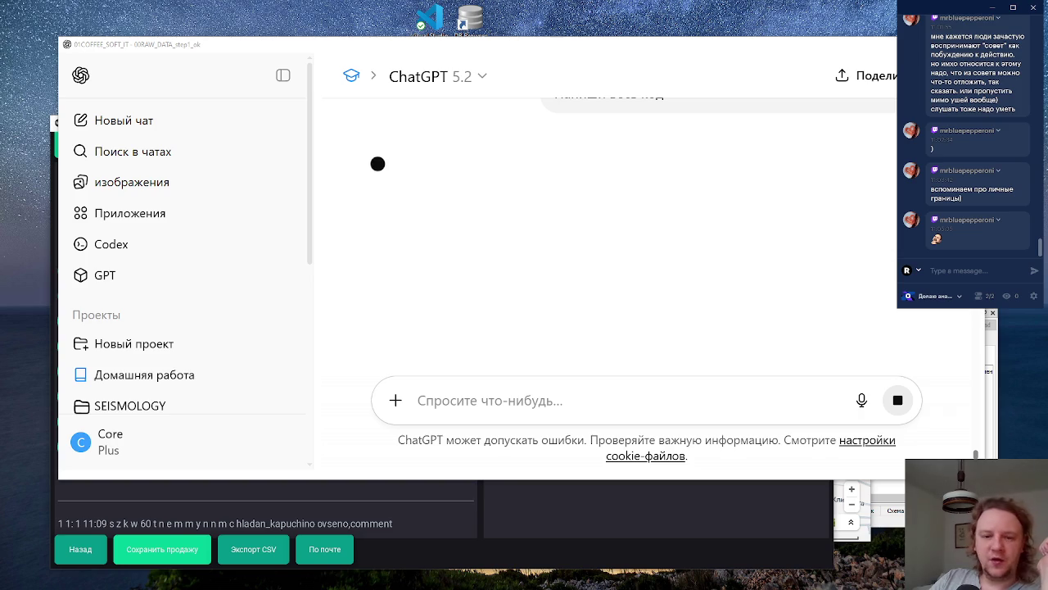
Preview the Lokal - Lion and Vuk, Lux lokal 56m2 listings on the halooglasi map.
key("alt+Tab")
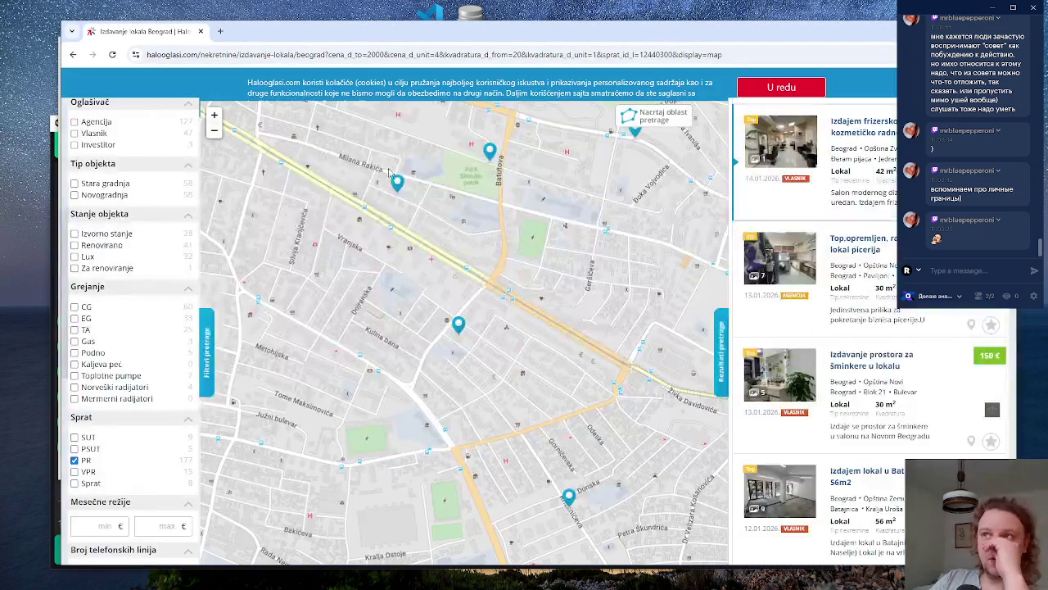
left_click(397, 180)
scroll(425, 409, "down", 1)
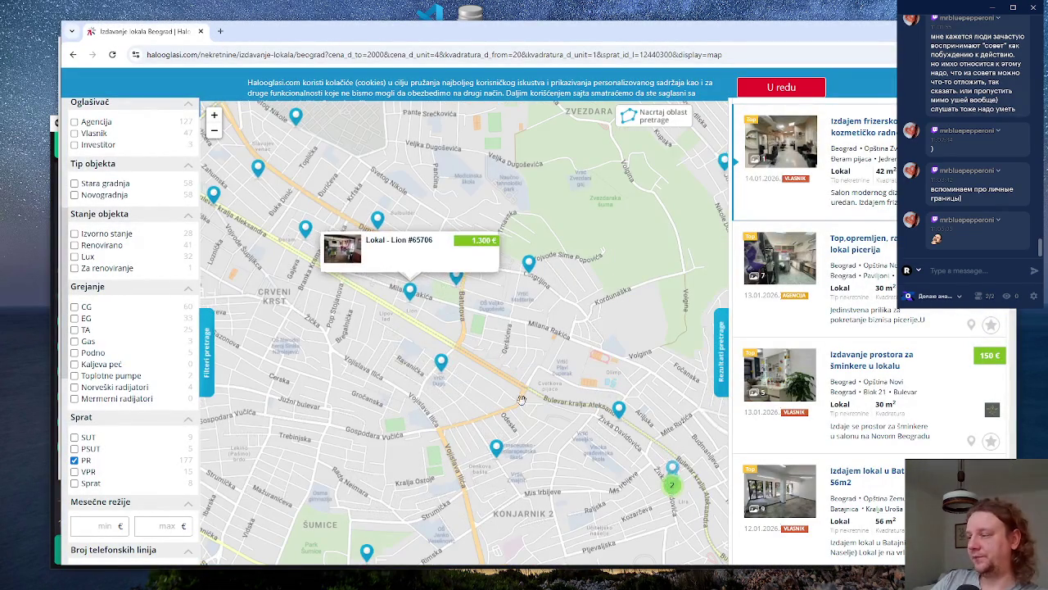
left_click(257, 168)
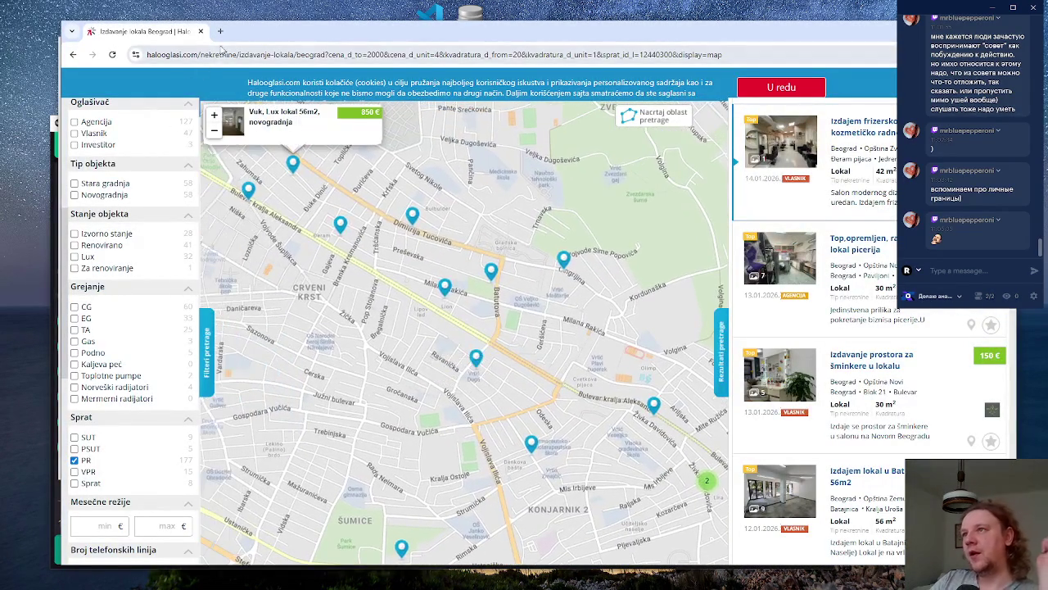
Find cityexpert on Google in a new tab and open cityexpert.rs.
left_click(220, 32)
type("сшен")
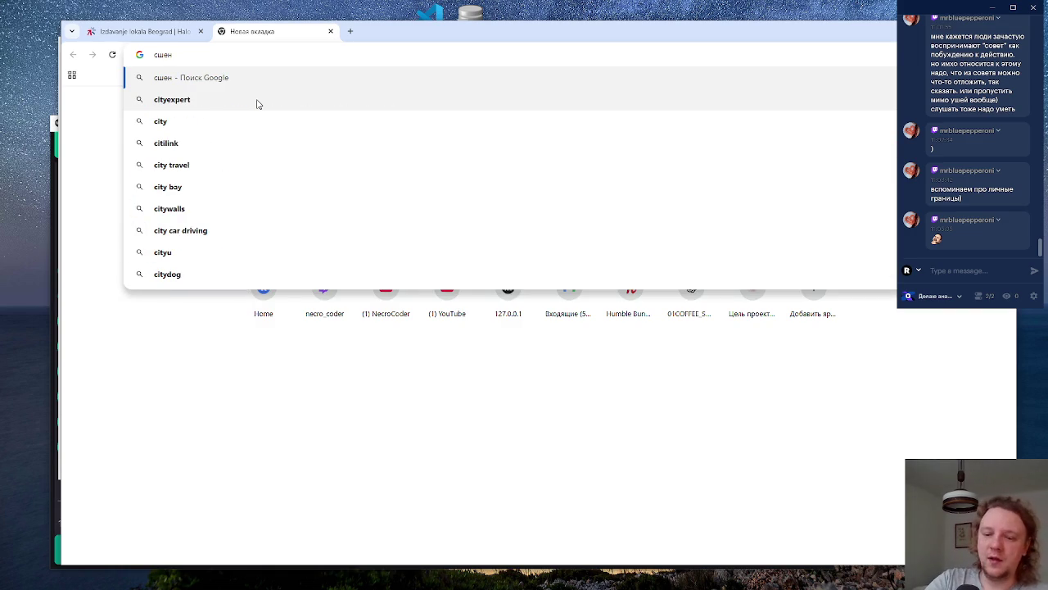
left_click(188, 99)
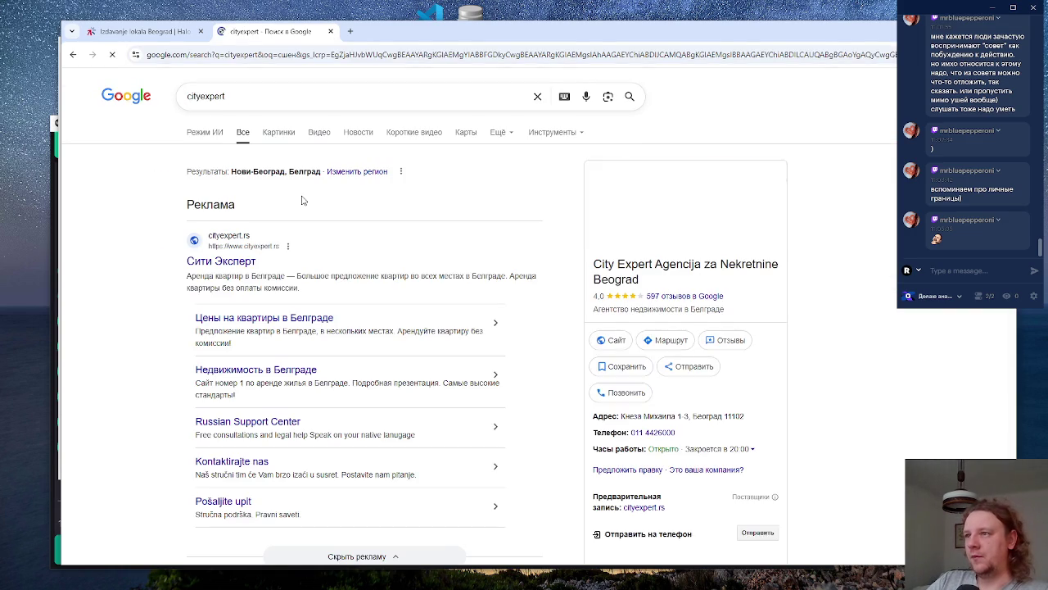
scroll(247, 272, "down", 3)
left_click(246, 339)
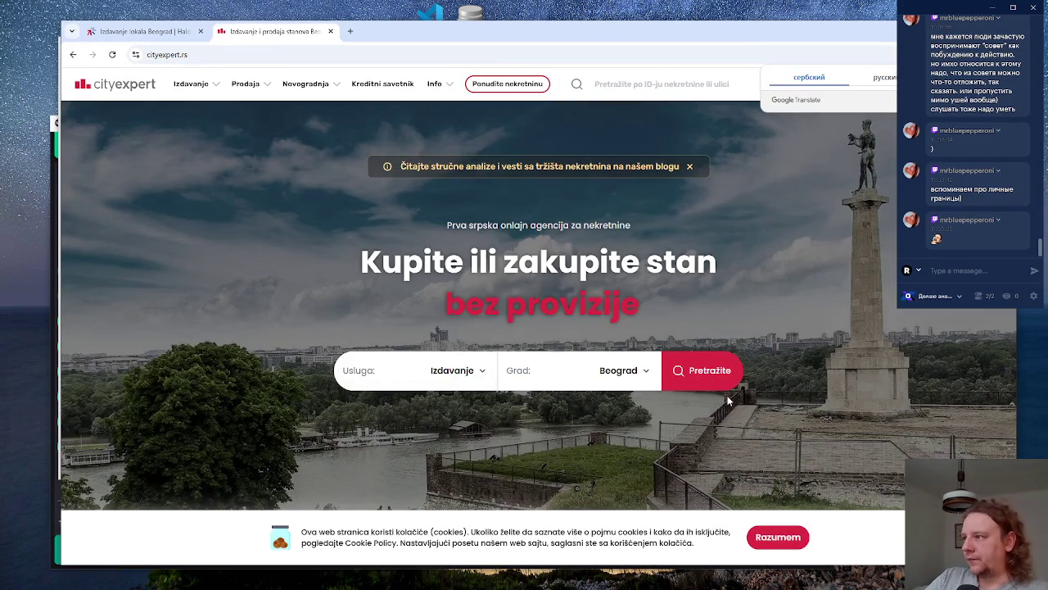
Search Beograd rentals filtered to Lokal and preview the 1.100 € listing on the map.
left_click(704, 372)
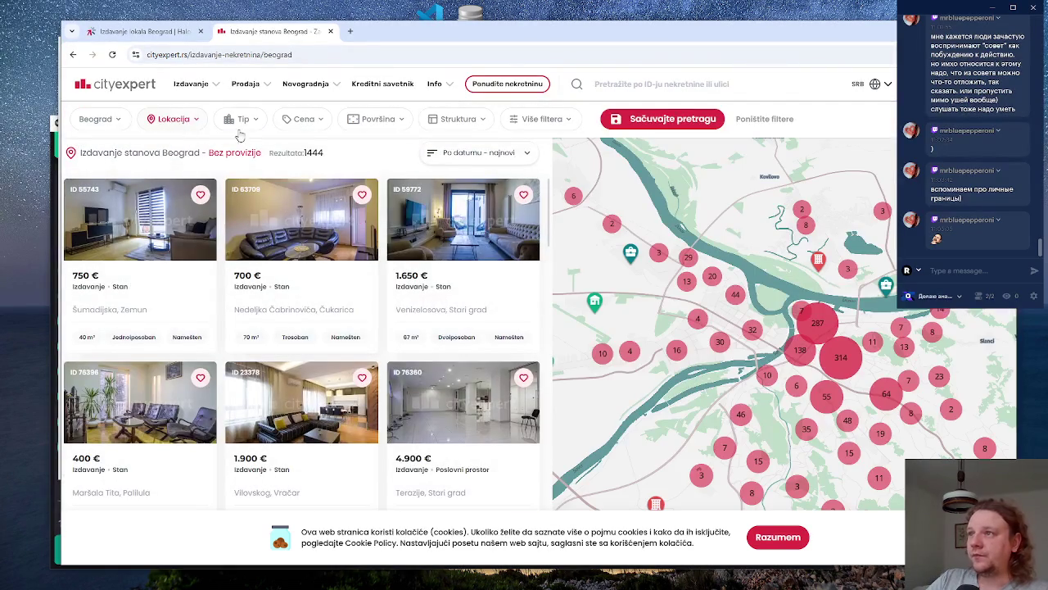
left_click(242, 119)
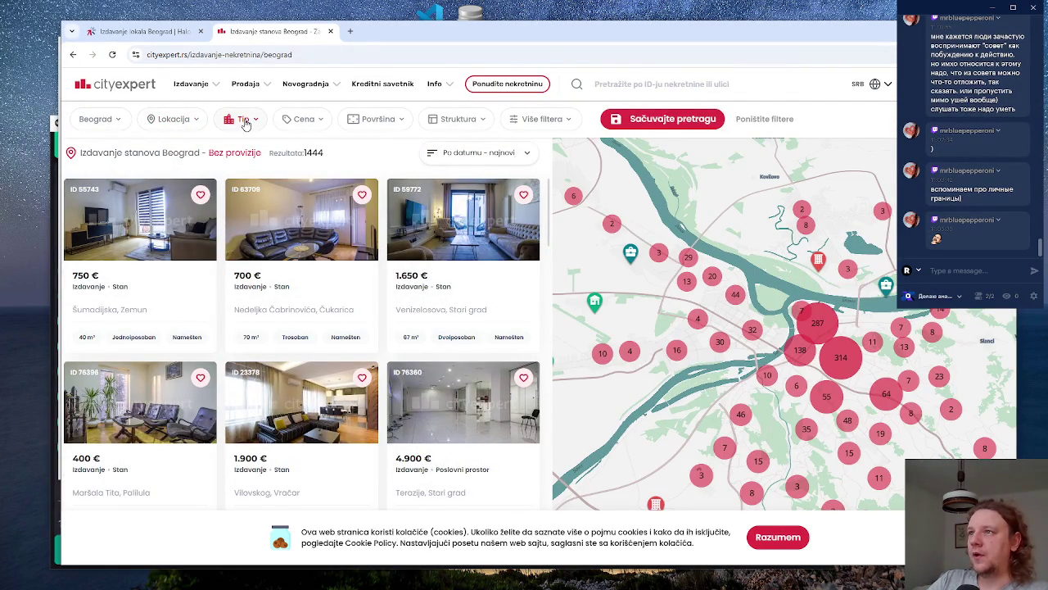
left_click(296, 246)
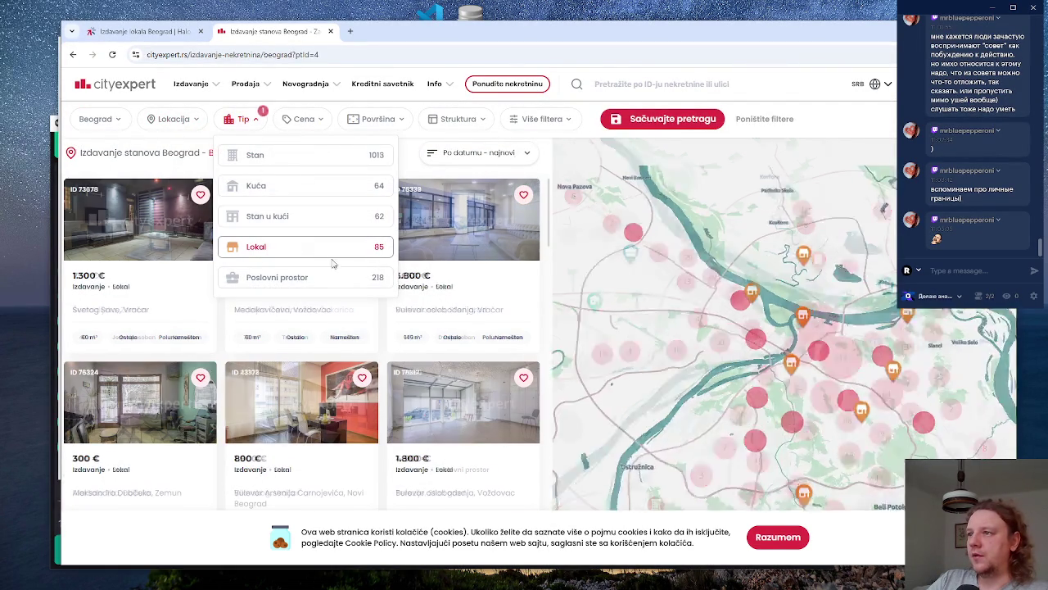
scroll(706, 334, "up", 2)
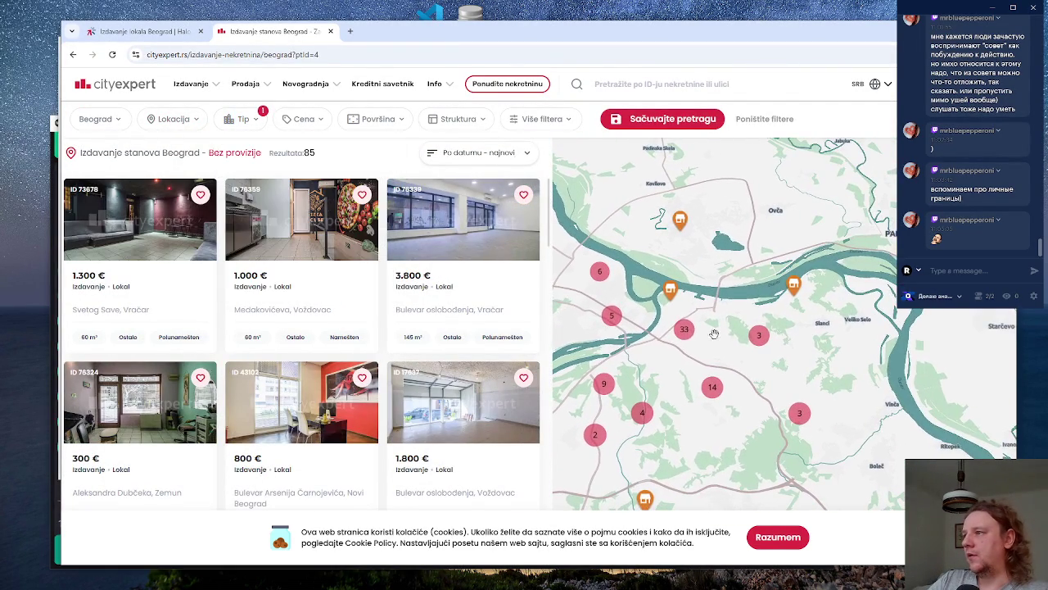
scroll(710, 341, "up", 2)
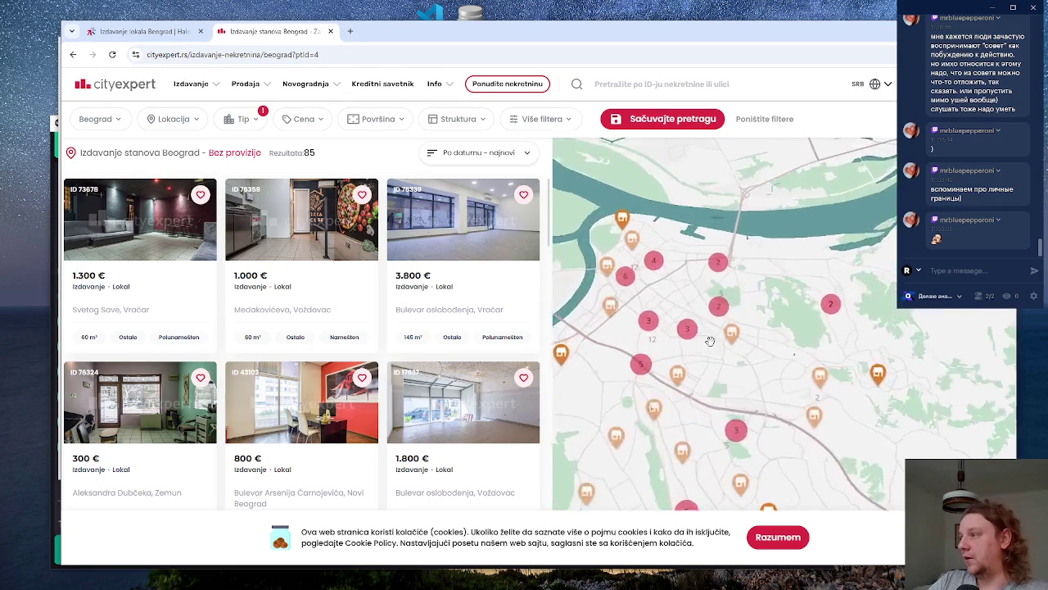
scroll(782, 361, "up", 2)
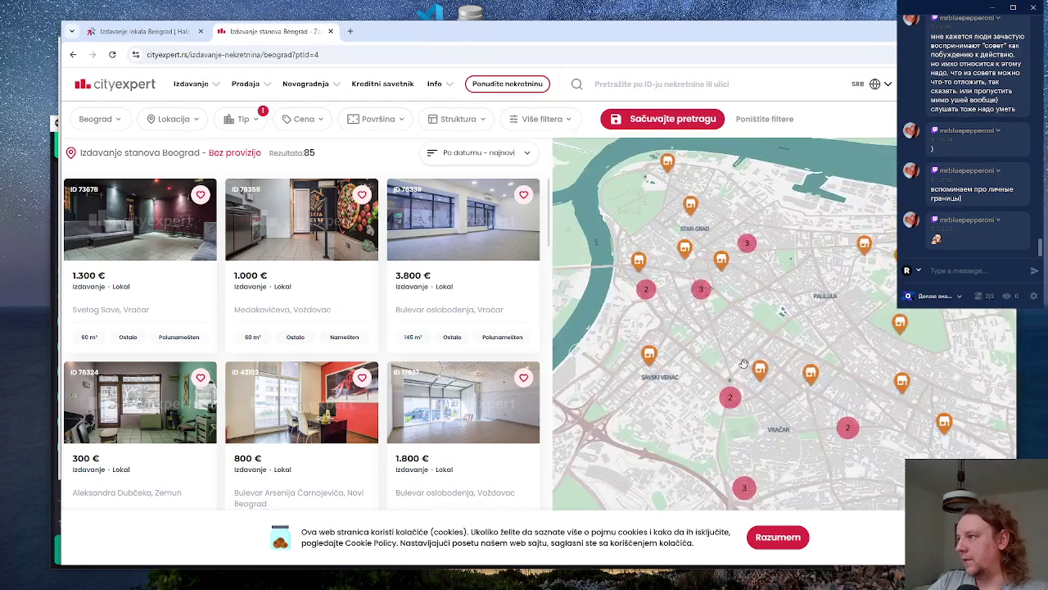
scroll(761, 376, "up", 2)
left_click(785, 378)
Open listing 76004, page through all its photos, then close the cityexpert tab.
mouse_move(788, 303)
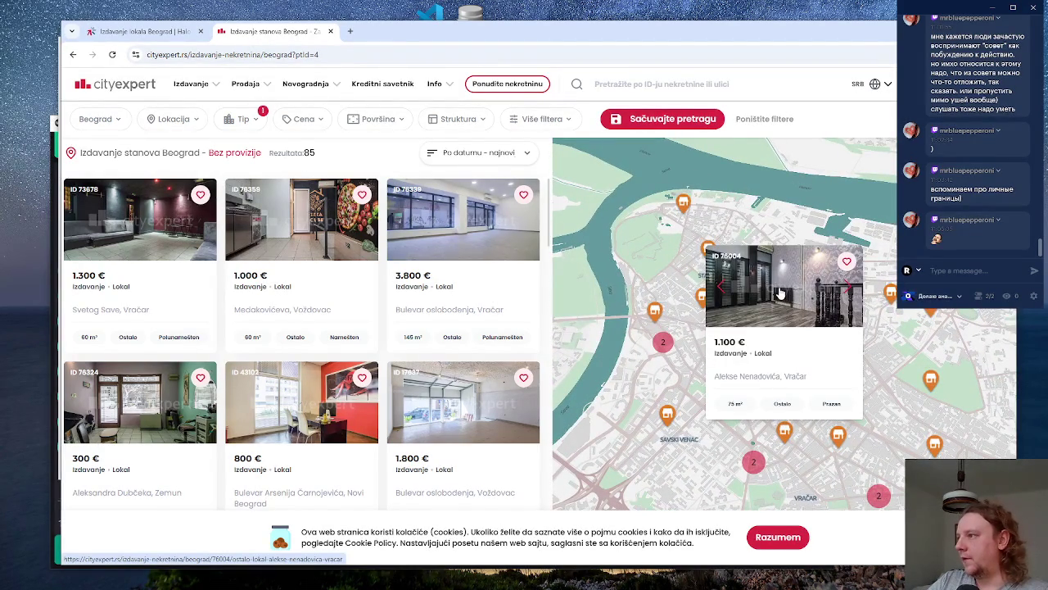
left_click(760, 304)
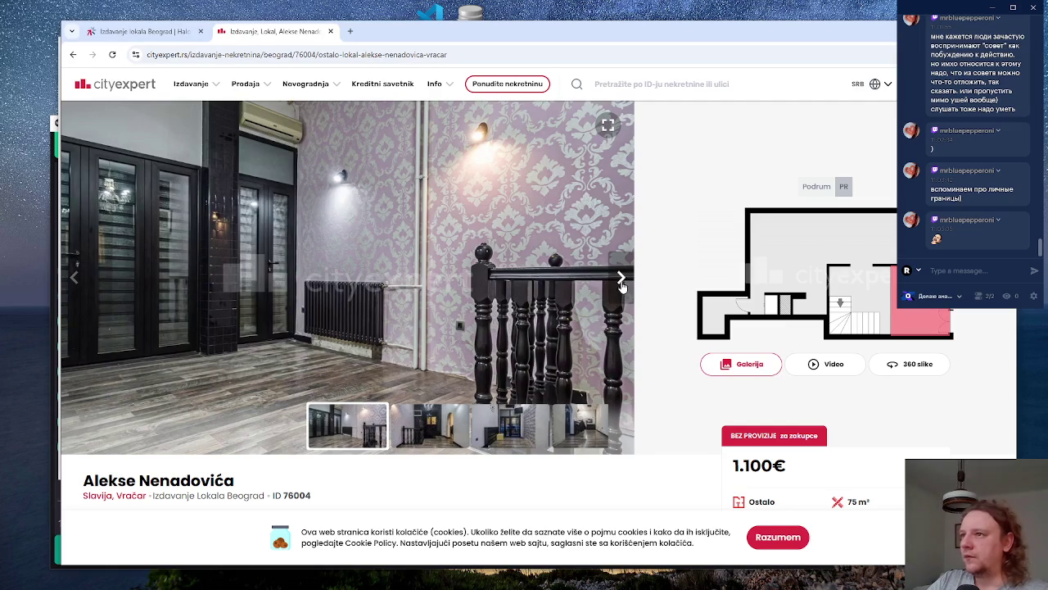
left_click(622, 281)
left_click(622, 280)
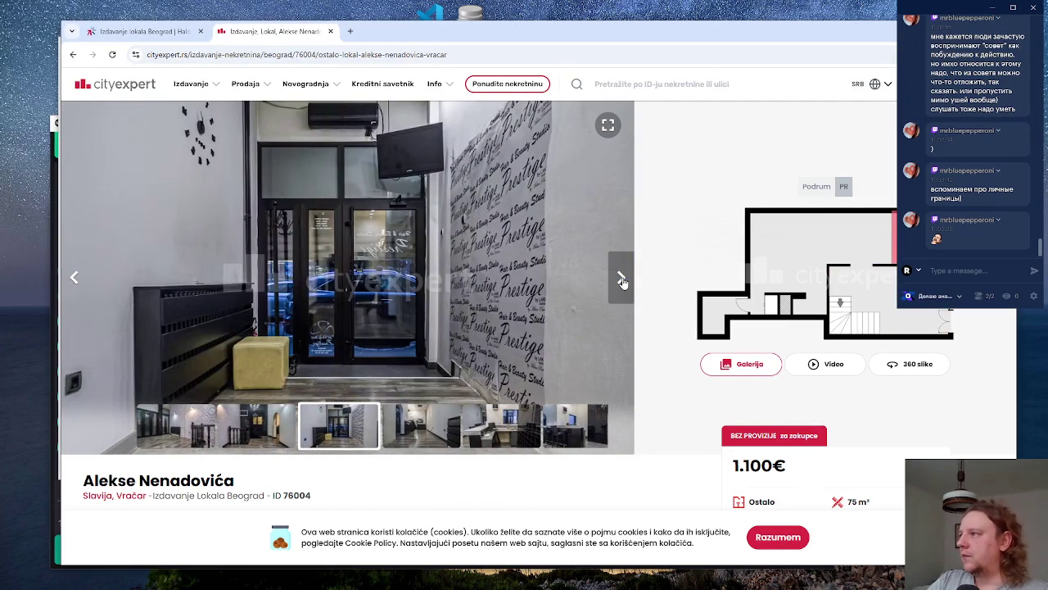
left_click(621, 281)
left_click(622, 281)
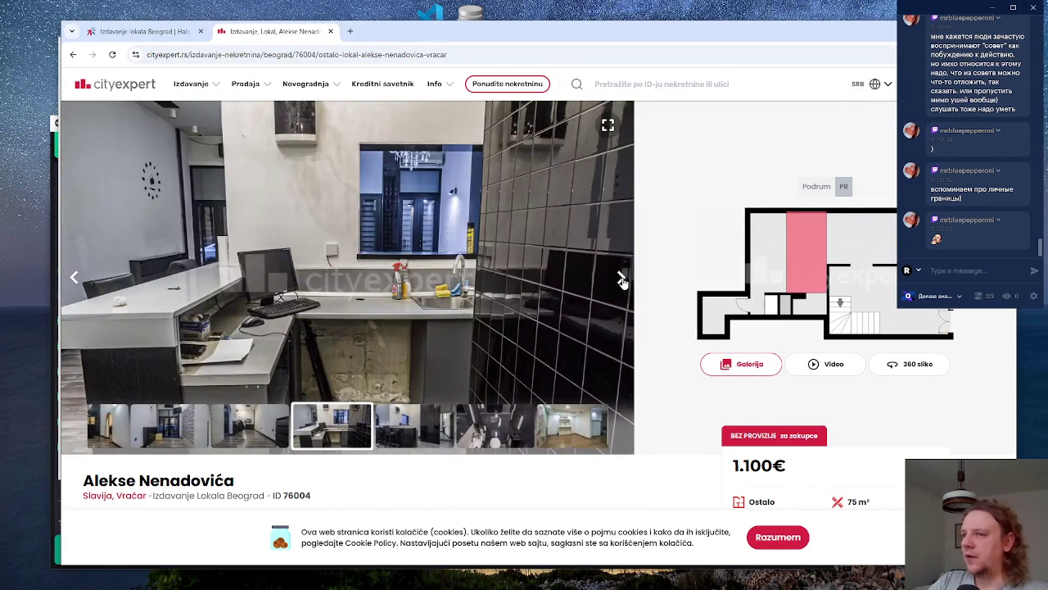
left_click(621, 281)
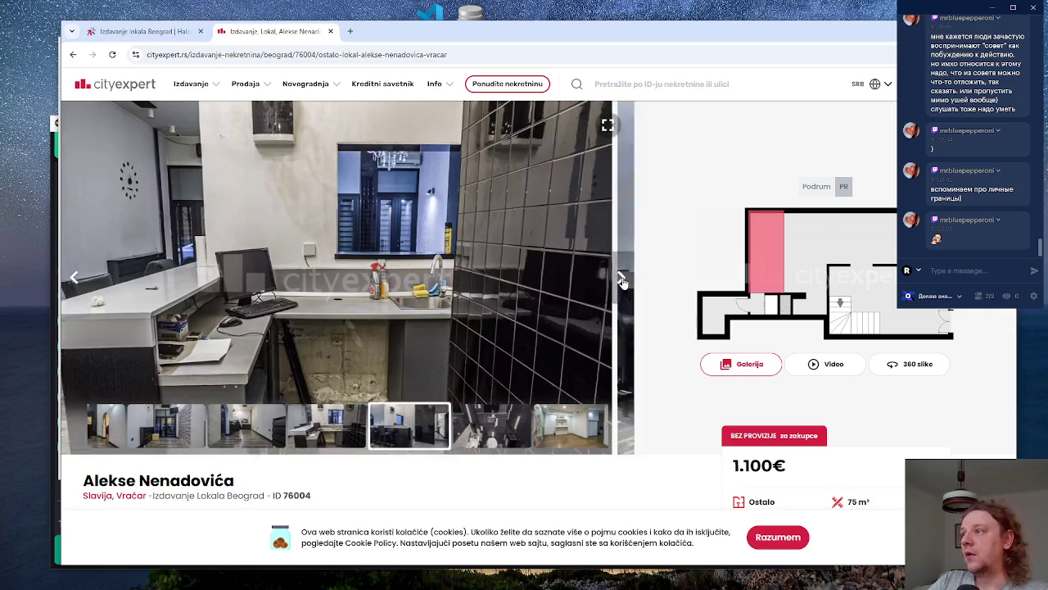
left_click(622, 281)
left_click(621, 281)
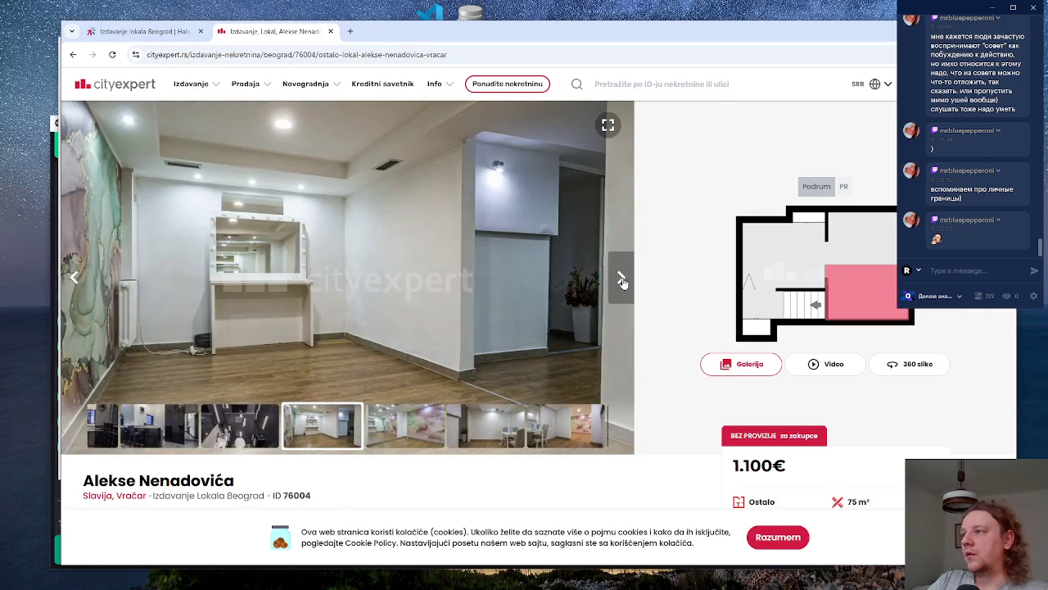
left_click(621, 281)
left_click(621, 281)
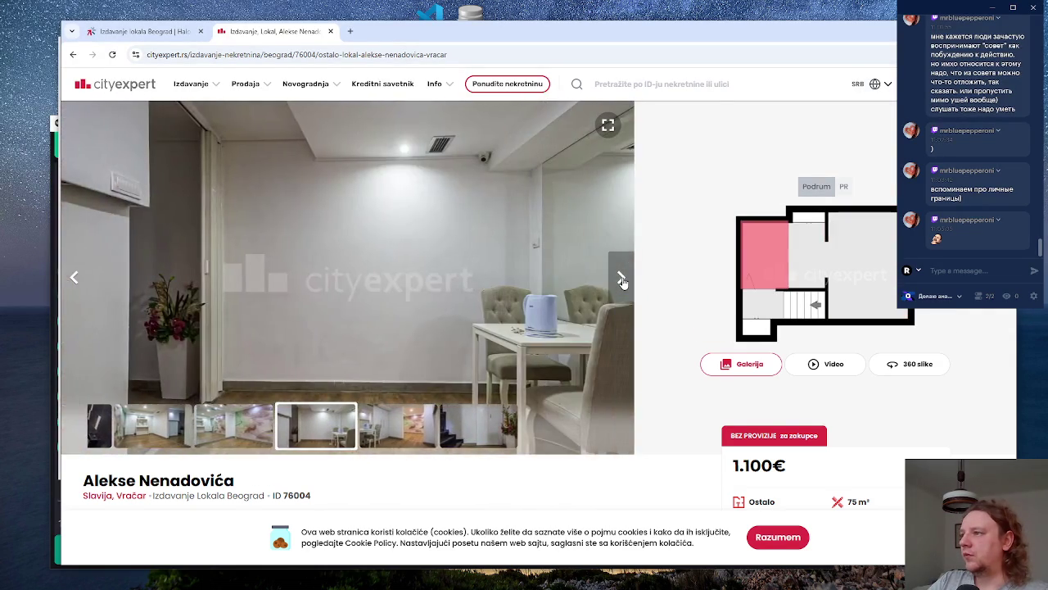
left_click(621, 281)
left_click(622, 281)
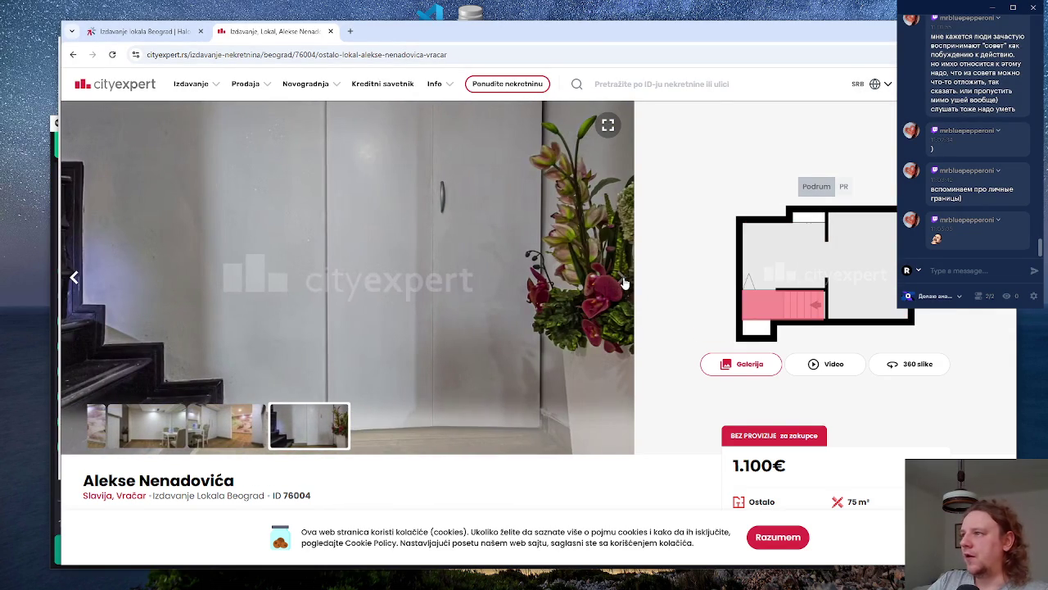
left_click(330, 32)
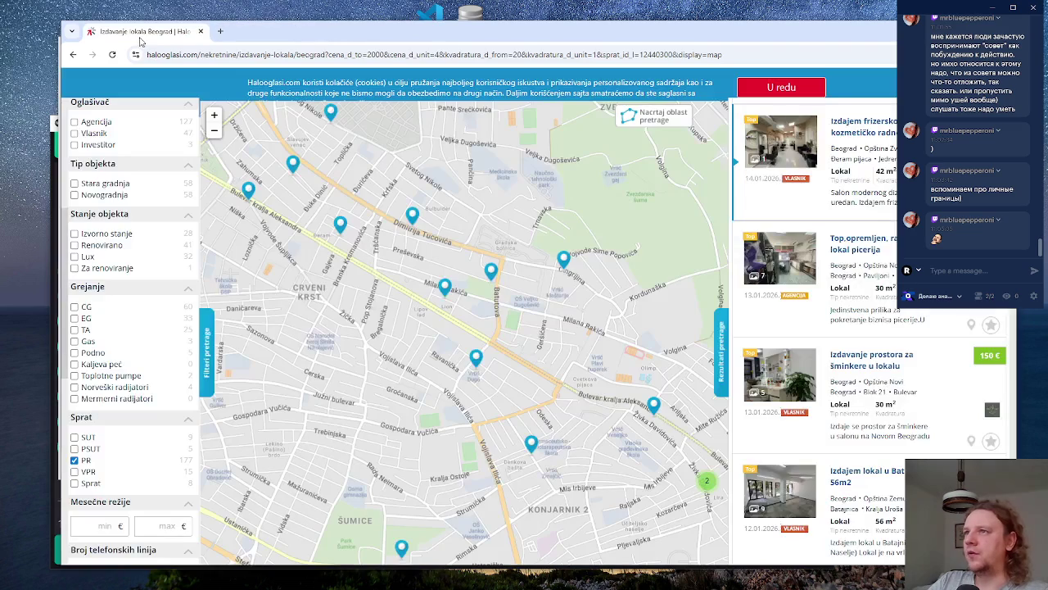
Search Google for cityexpert in a new tab and open the cityexpert.rs homepage.
left_click(219, 32)
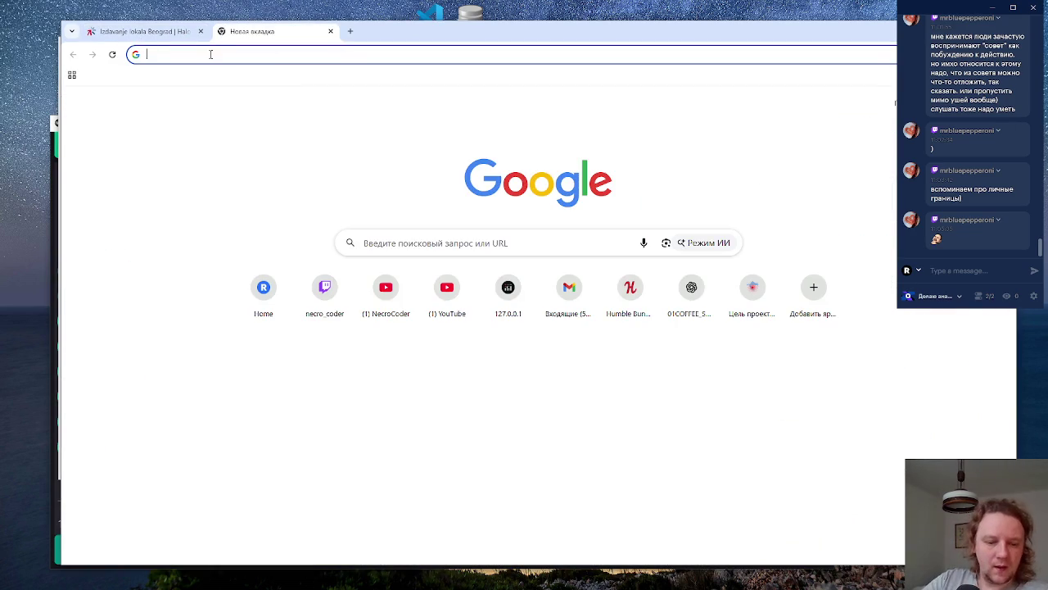
type("сш")
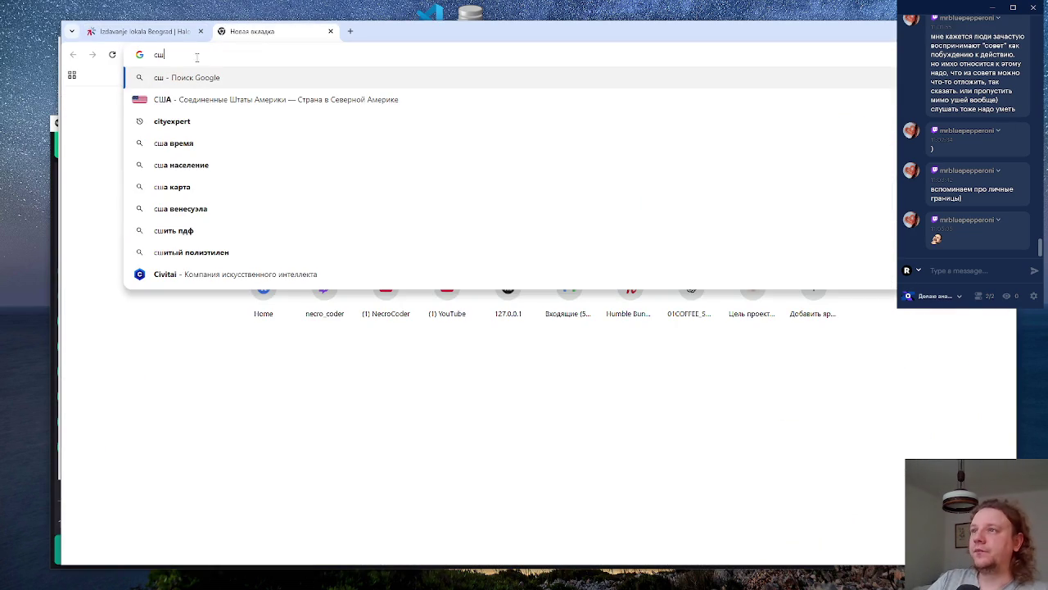
left_click(189, 121)
scroll(246, 245, "down", 5)
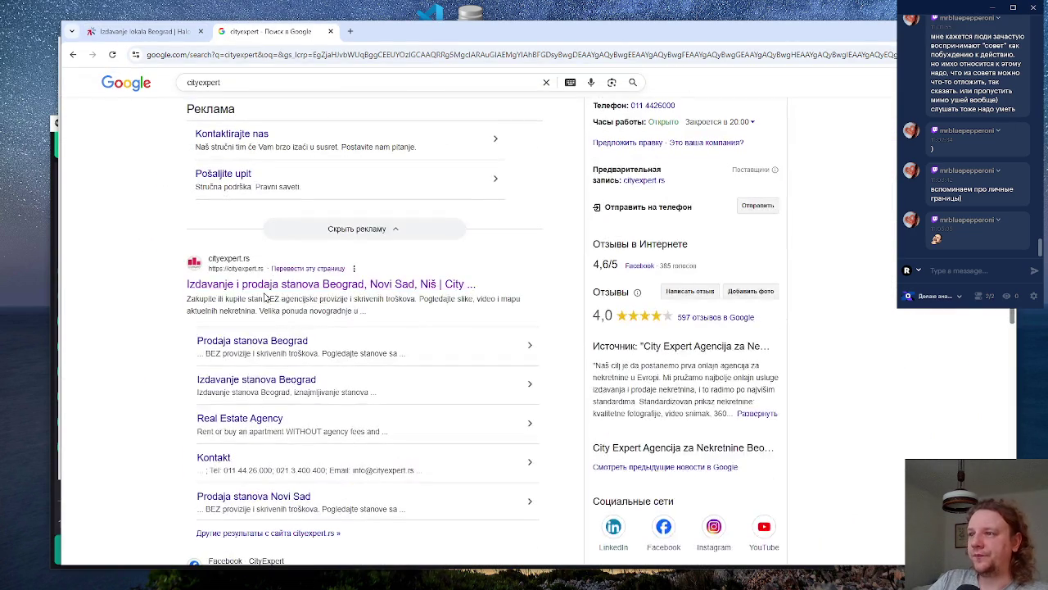
left_click(267, 285)
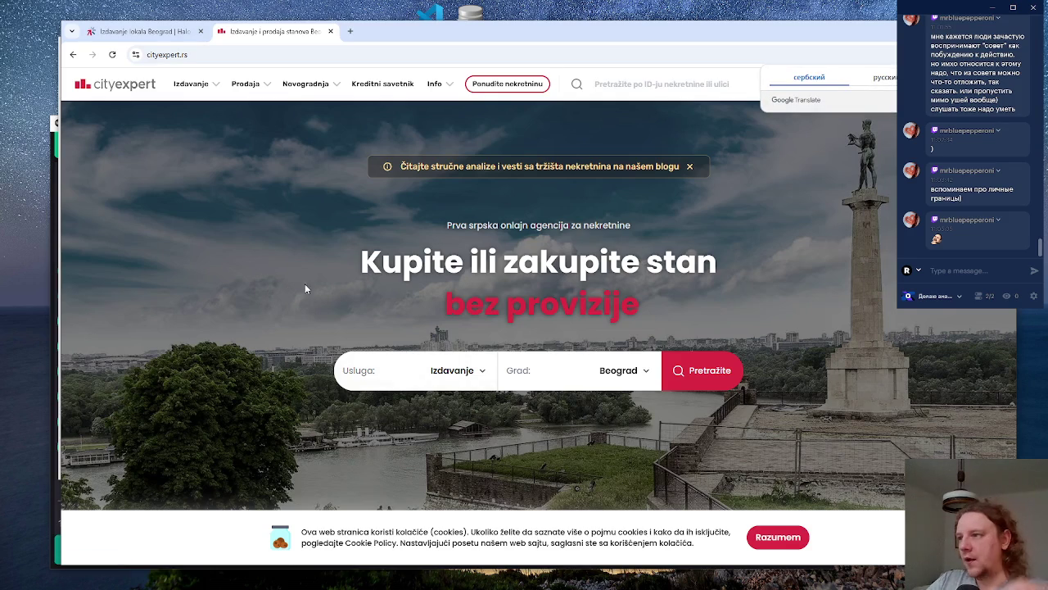
Run the Beograd rentals search filtered to Lokal premises, then start a fresh tab.
left_click(369, 369)
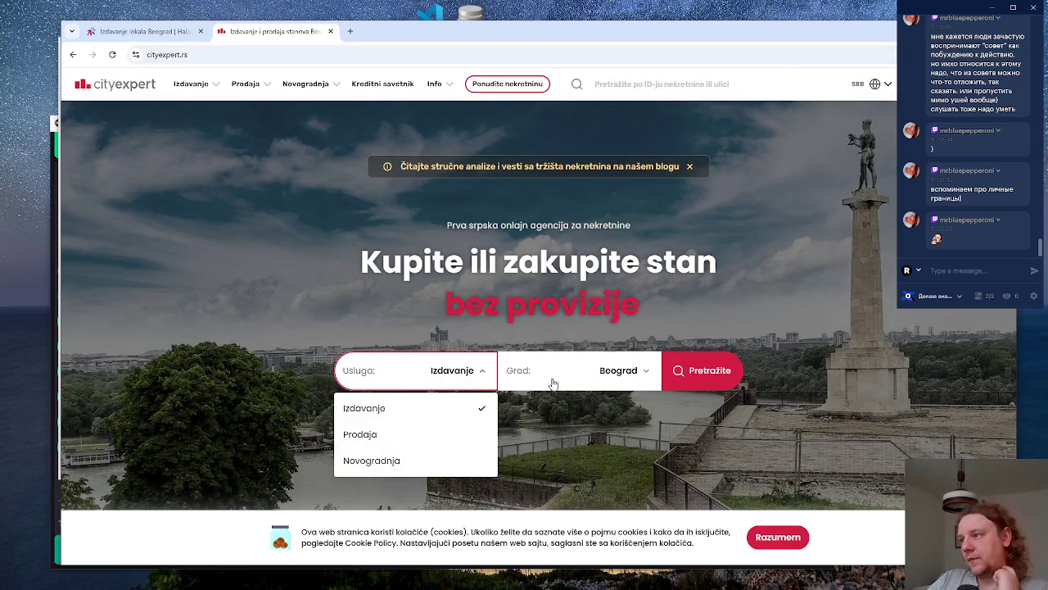
left_click(685, 369)
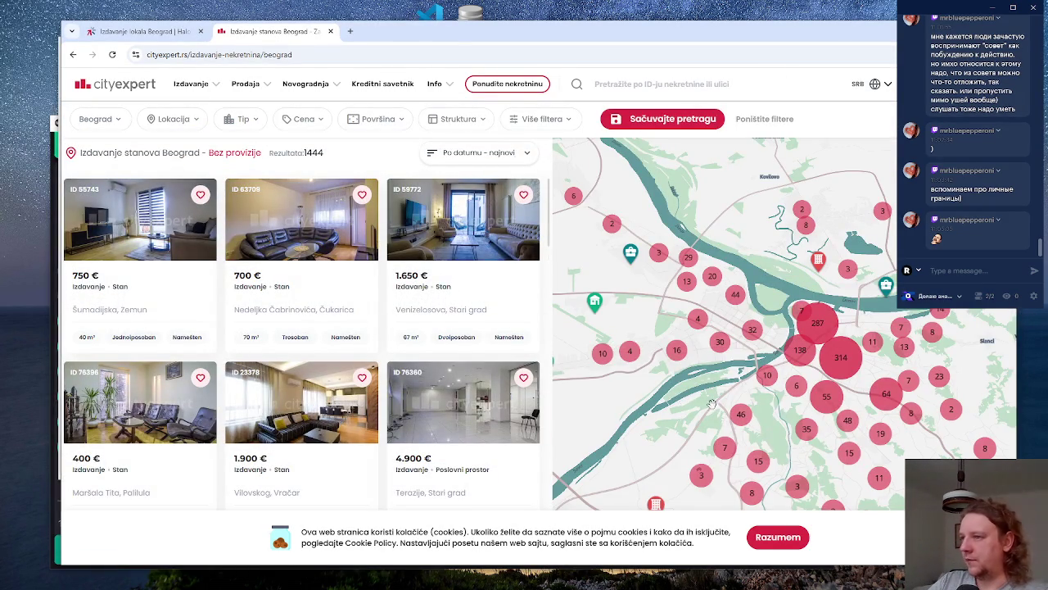
scroll(711, 404, "up", 3)
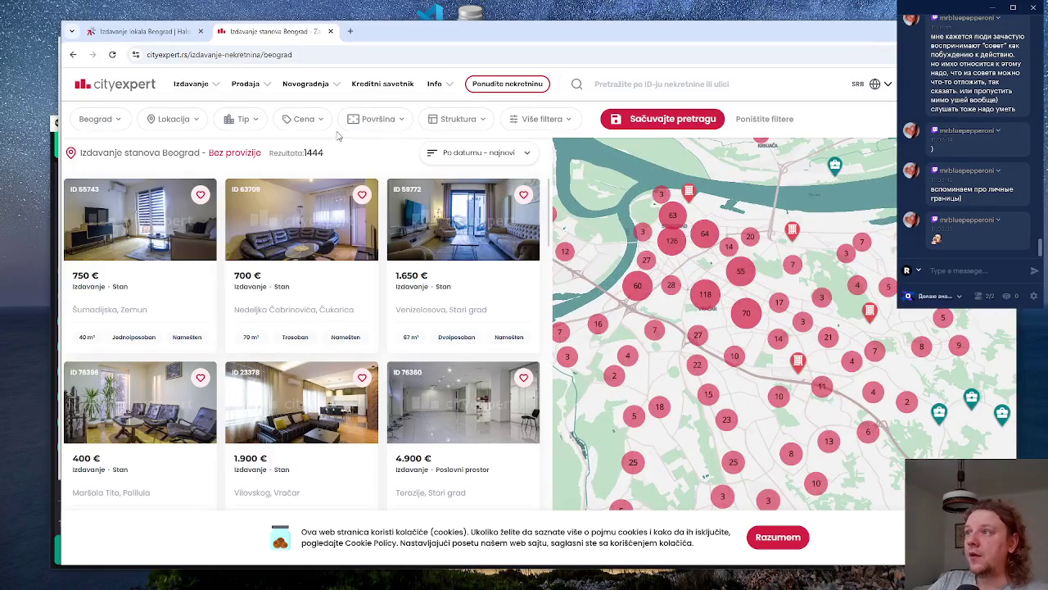
left_click(242, 119)
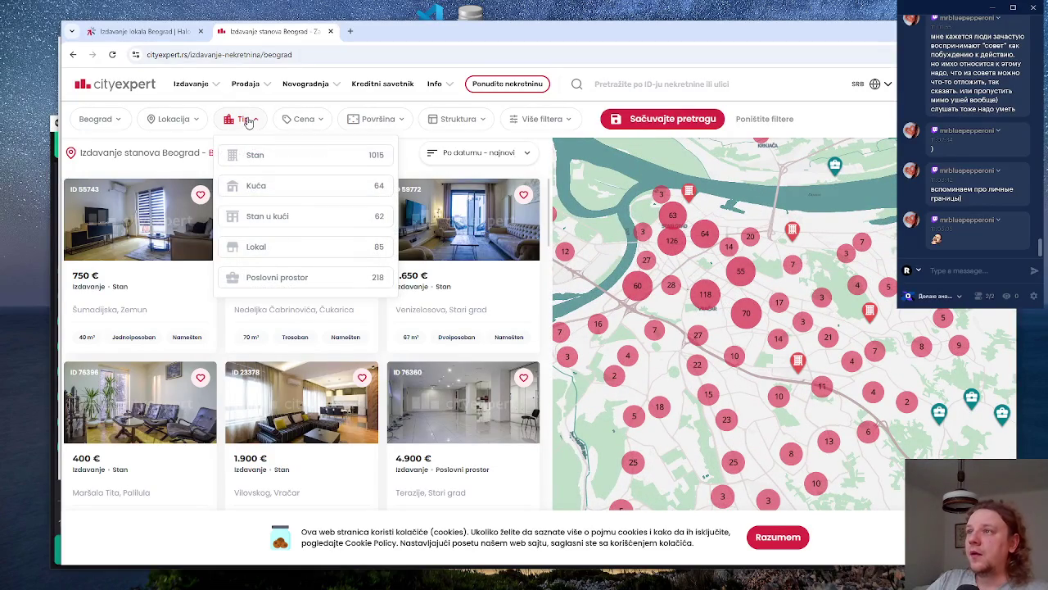
left_click(274, 250)
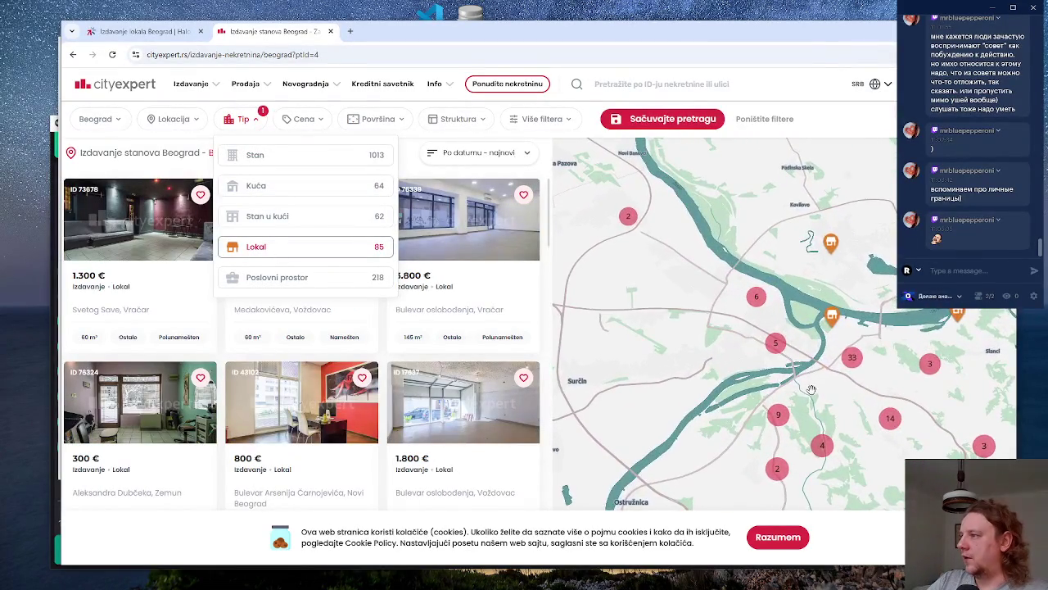
scroll(810, 390, "up", 4)
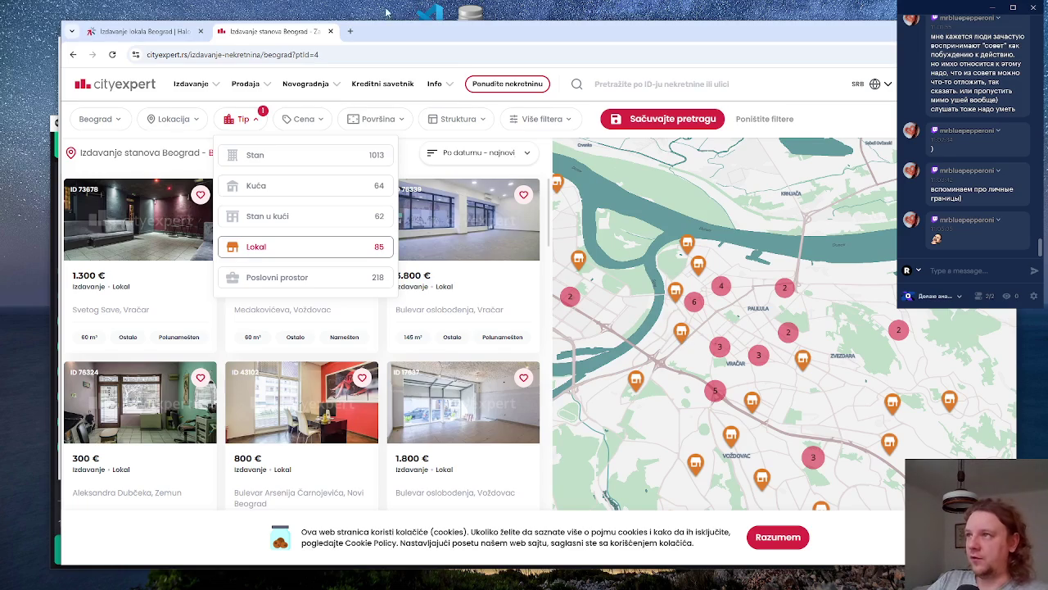
left_click(349, 32)
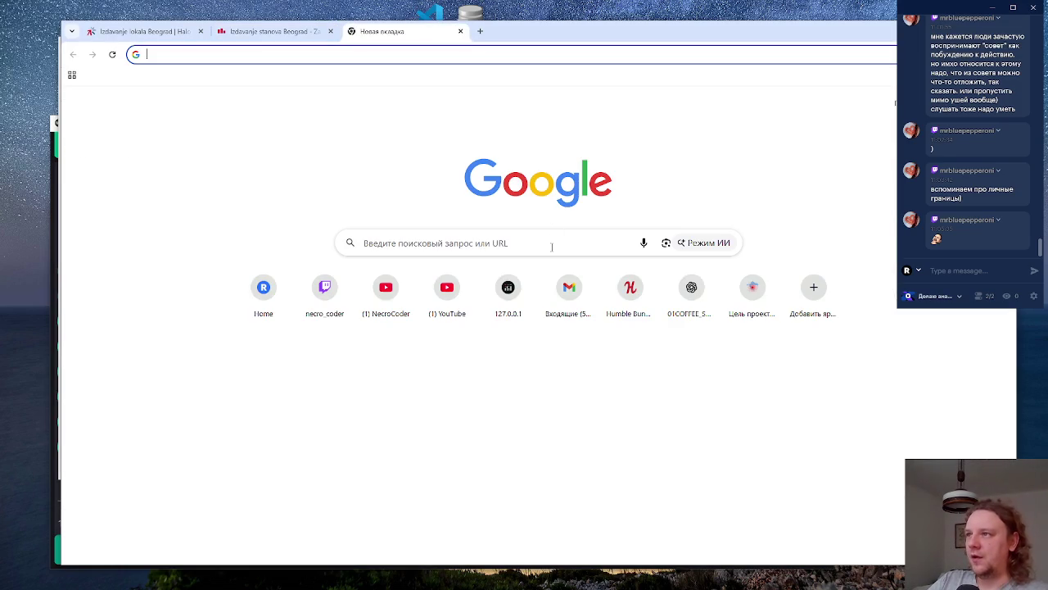
Google 'джампер для авто' and open the OZON jump-starter results.
left_click(424, 238)
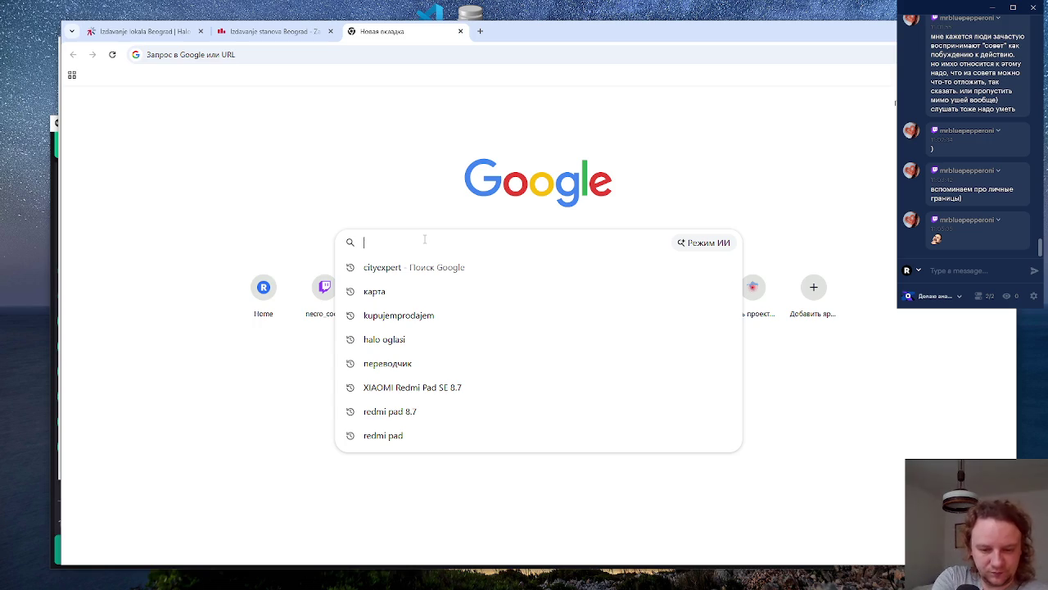
type("джампер д")
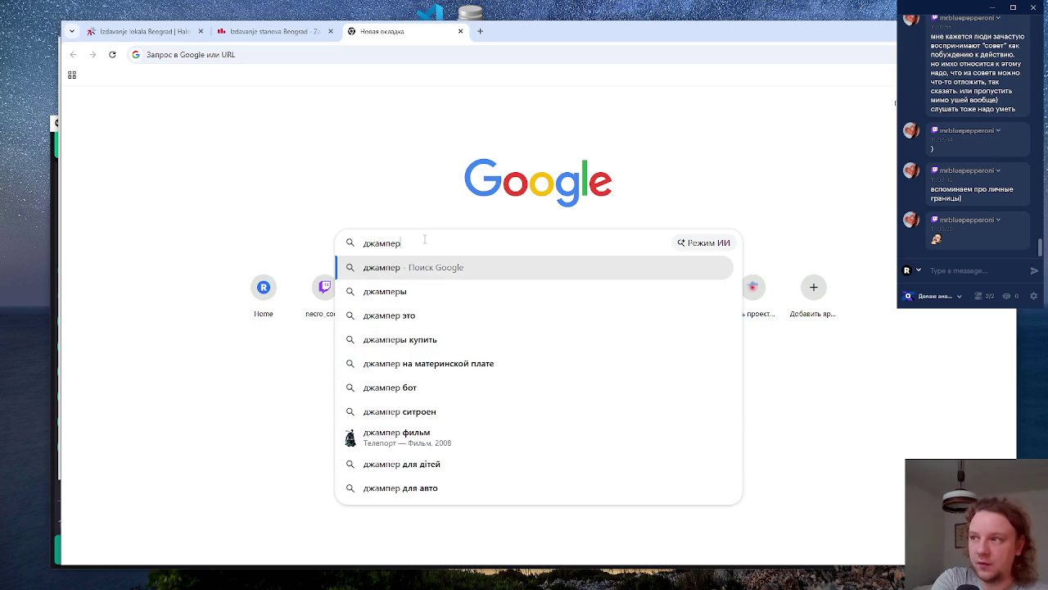
type("ля")
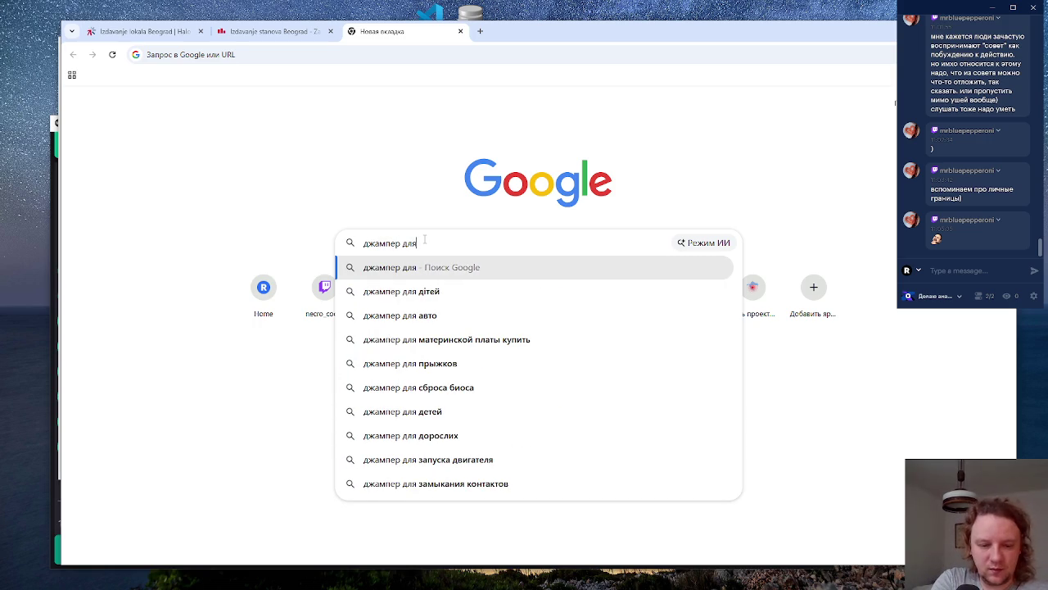
type(" а")
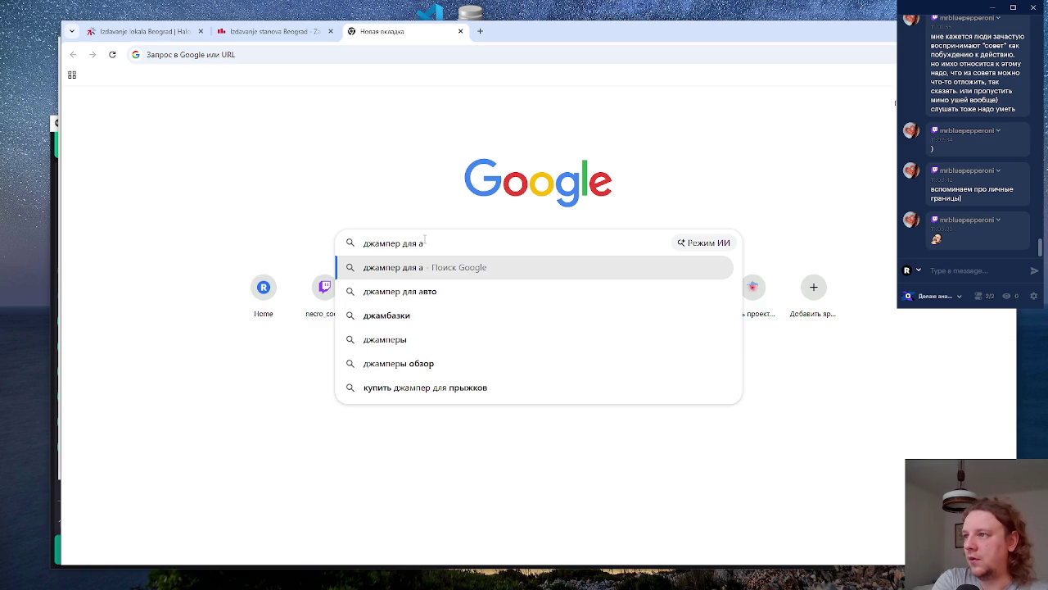
left_click(397, 292)
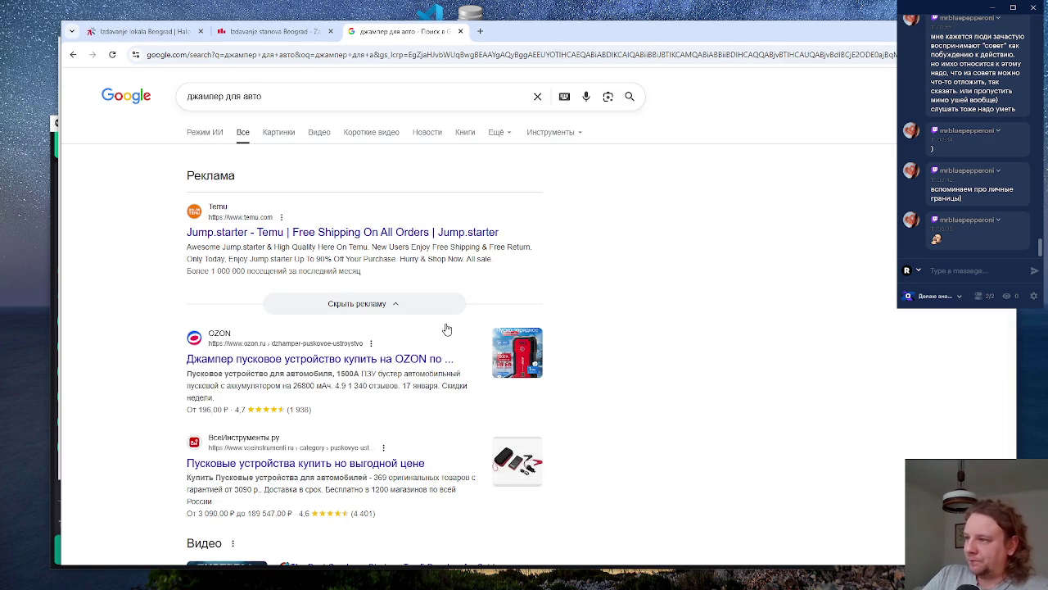
left_click(438, 361)
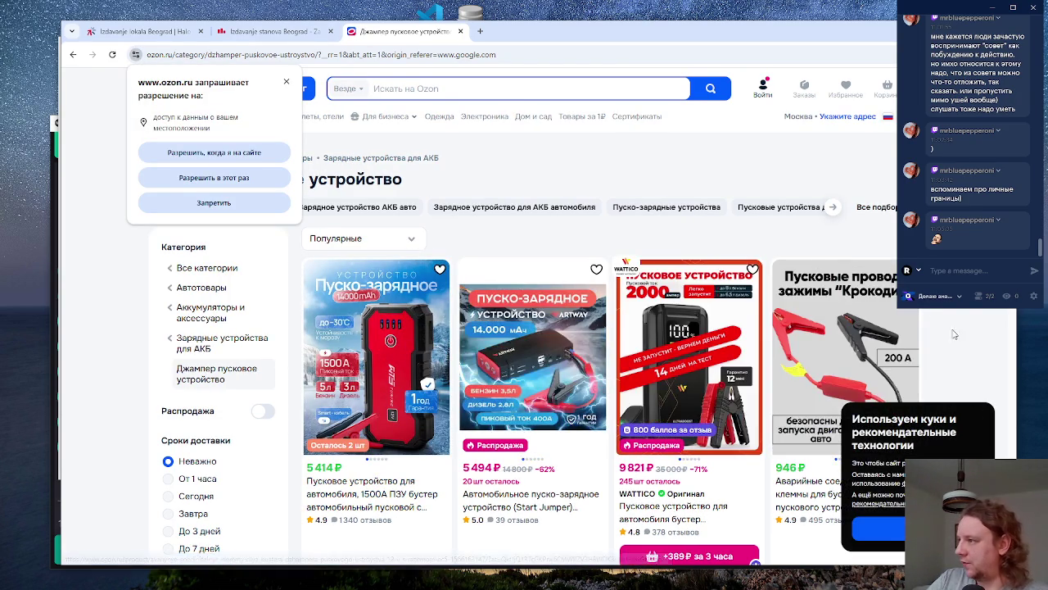
Scroll through Ozon's jump-starter products, then move to the new Google tab.
scroll(573, 352, "down", 1)
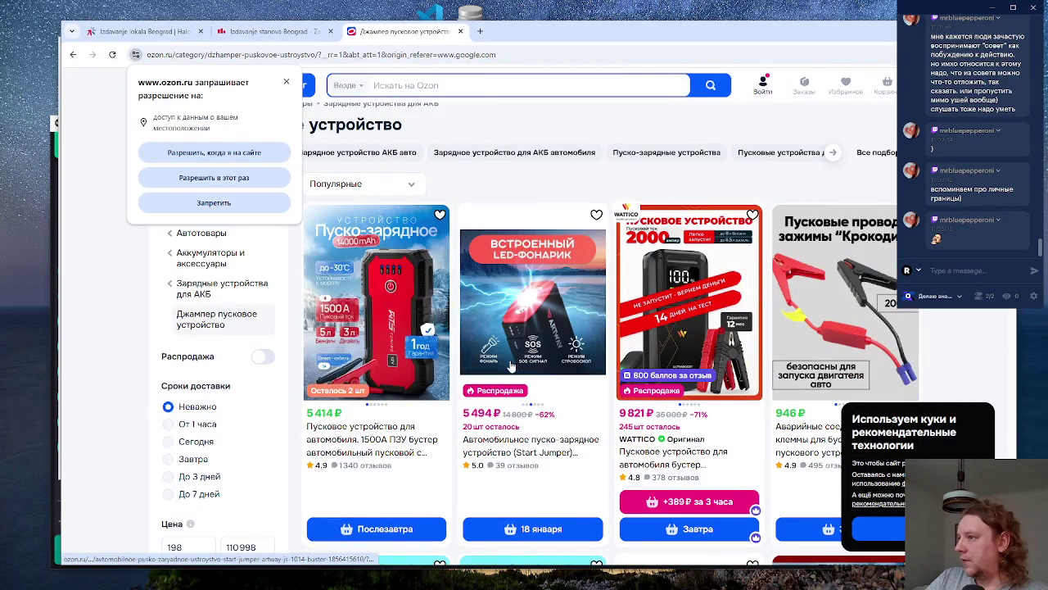
scroll(483, 360, "down", 2)
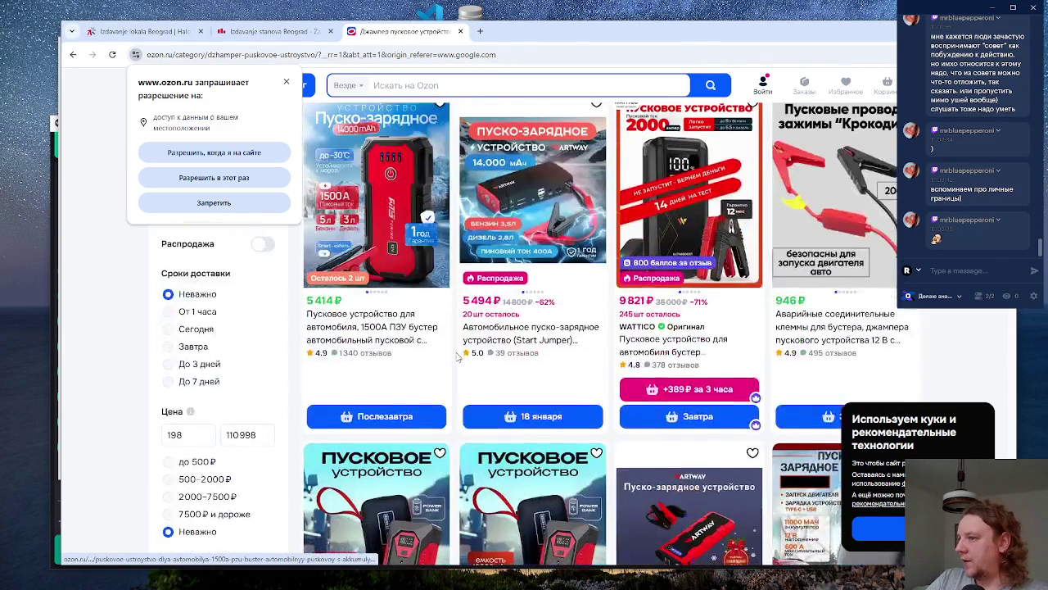
scroll(458, 355, "down", 2)
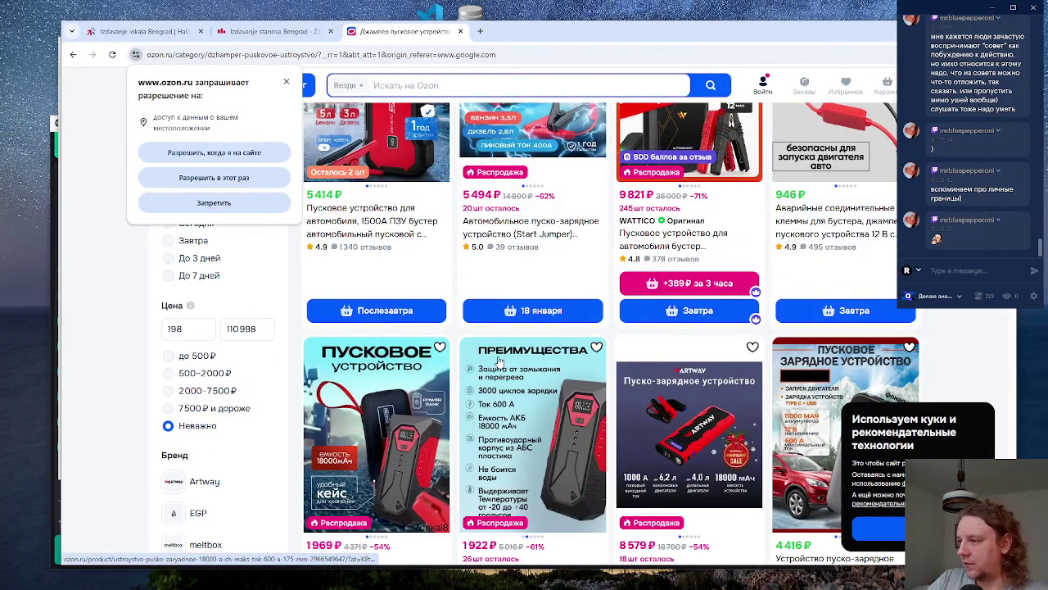
left_click(481, 31)
left_click(395, 34)
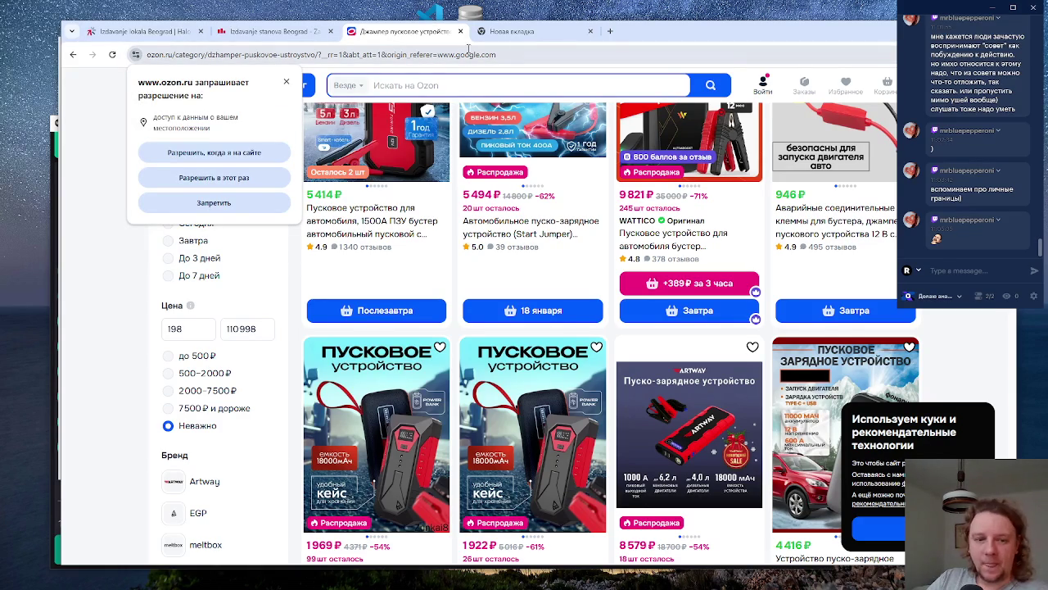
mouse_move(522, 41)
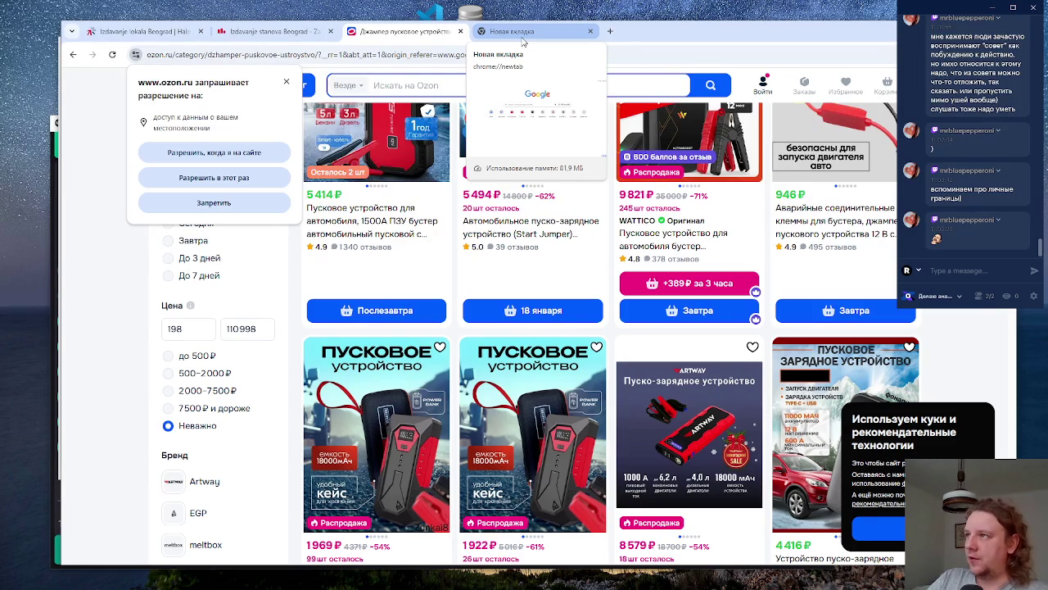
left_click(524, 33)
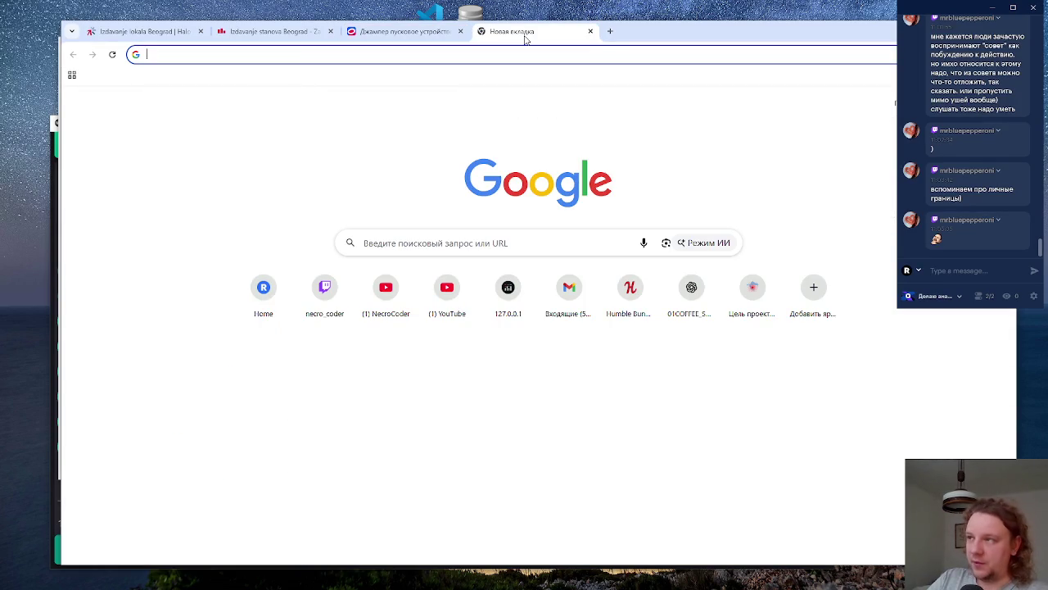
Search Google for 'smart 451 замена аккумулятора' from the new tab.
left_click(410, 33)
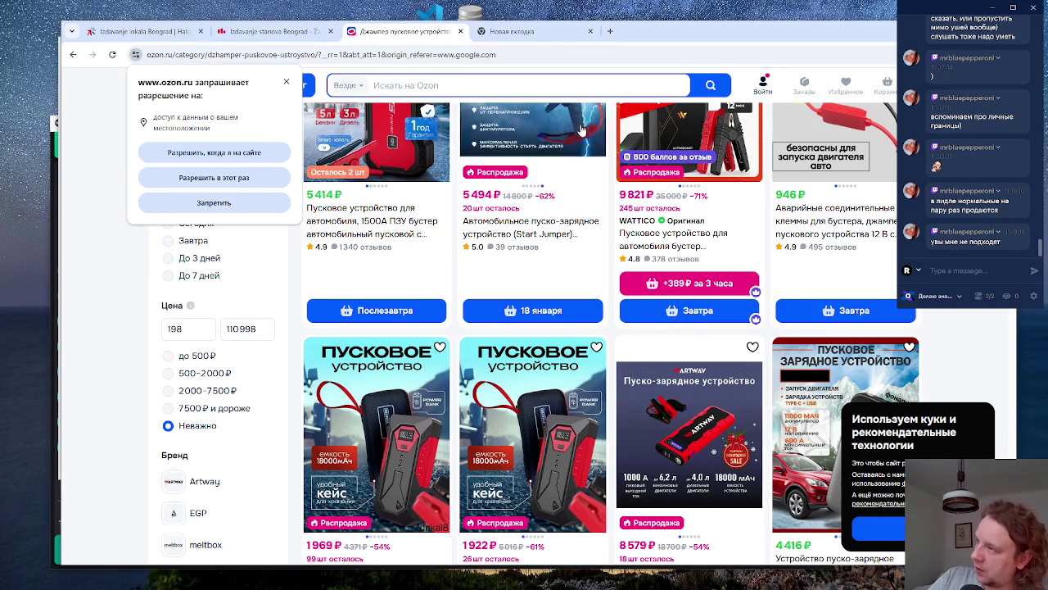
left_click(528, 31)
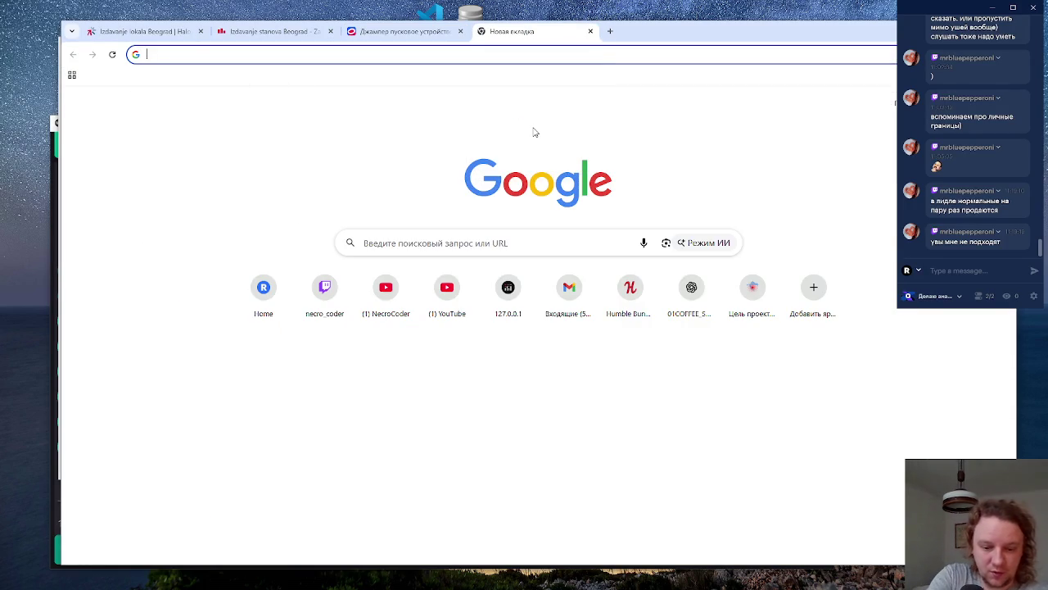
type("ы")
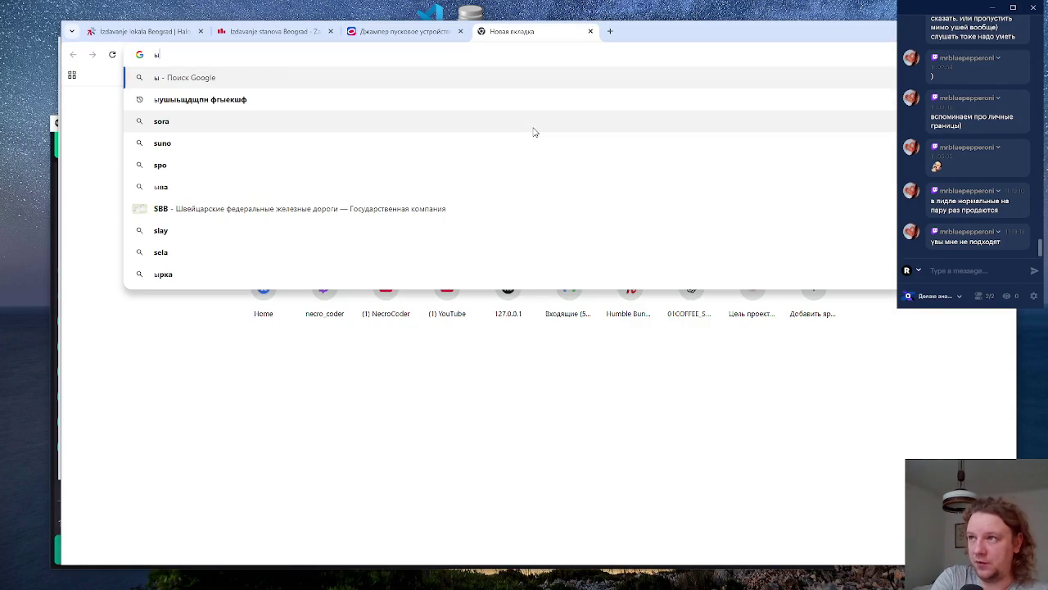
key("BackSpace")
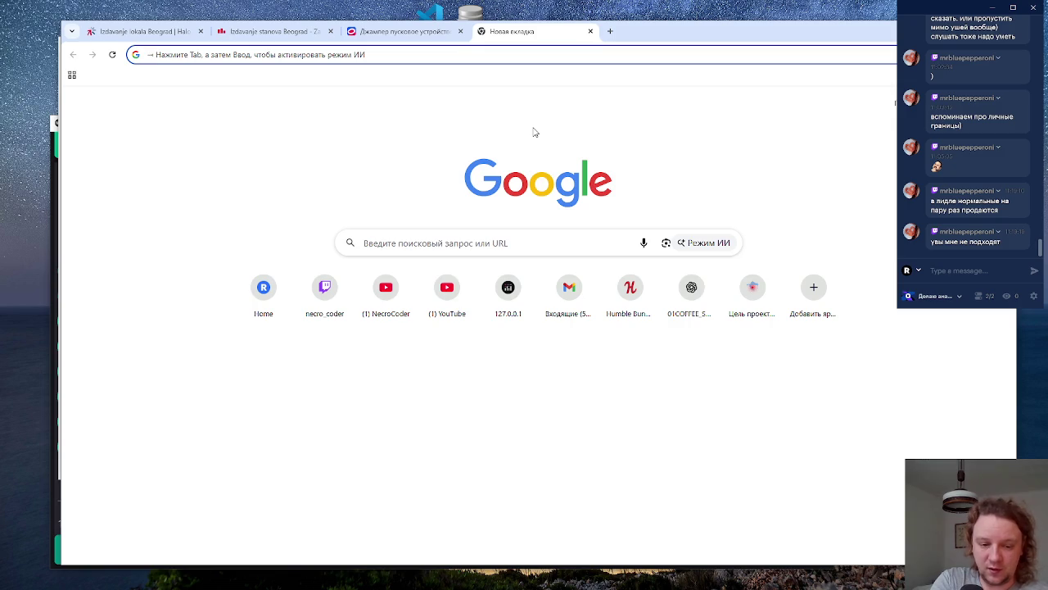
type("smart")
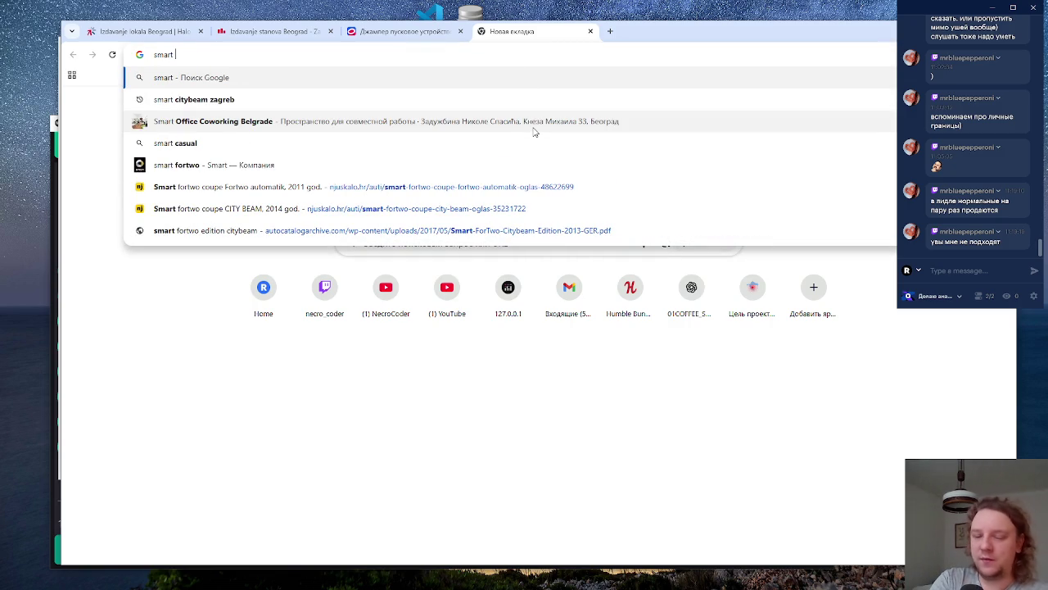
type(" за")
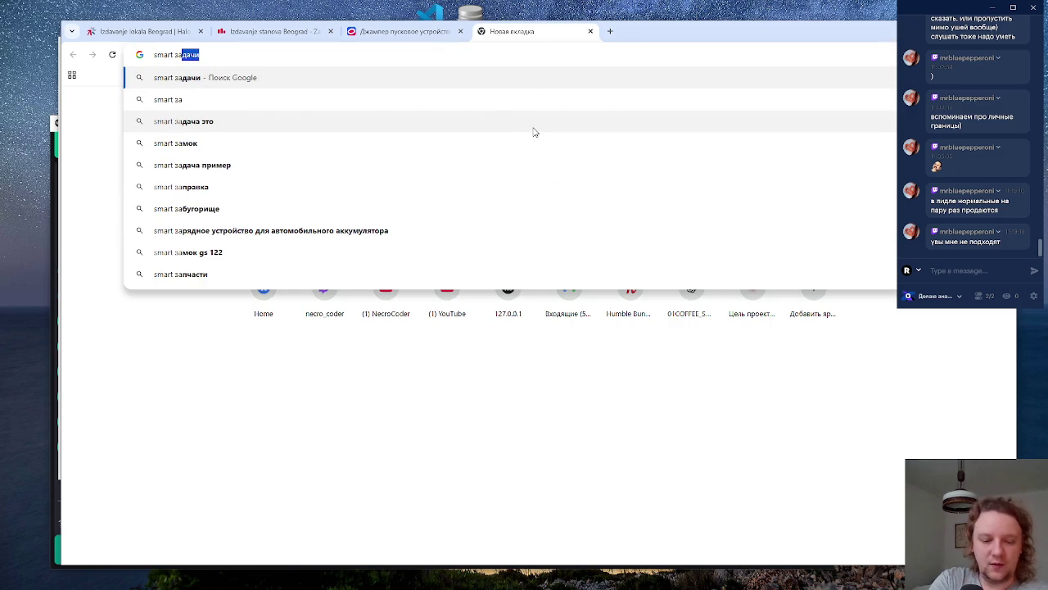
type("мен")
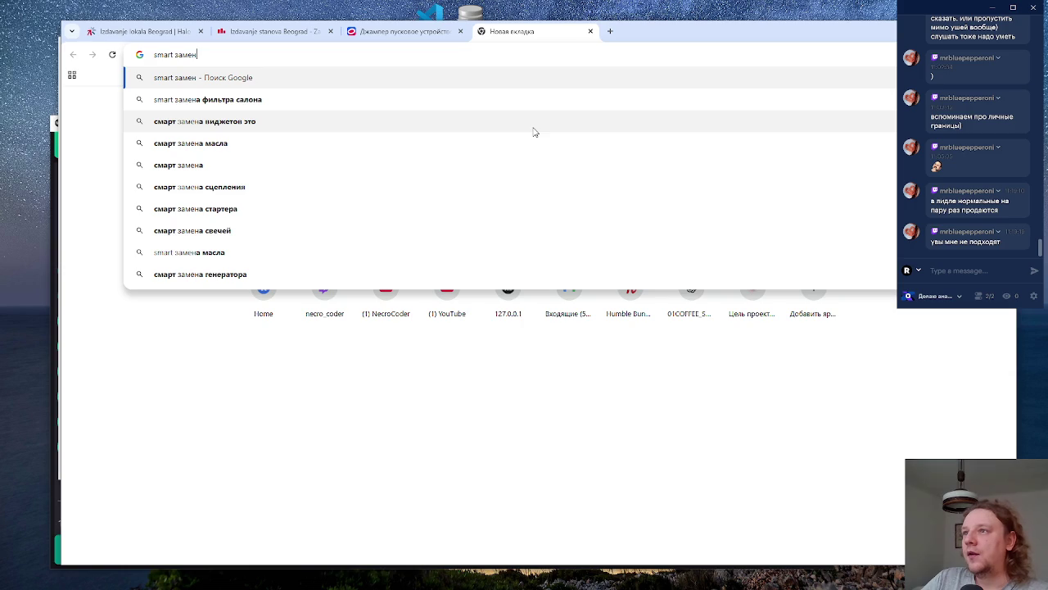
type("а")
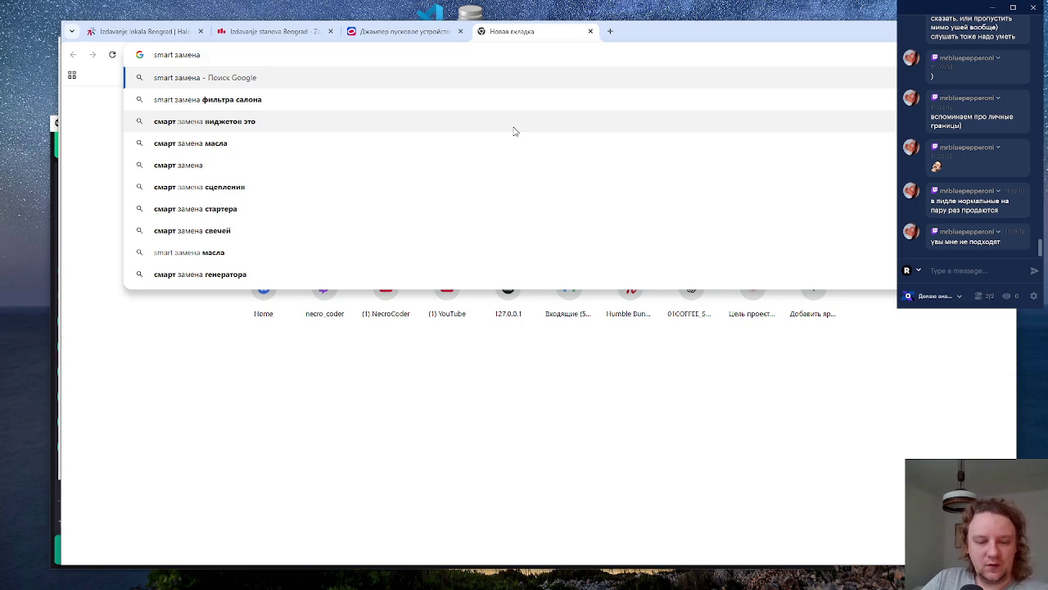
type(" а")
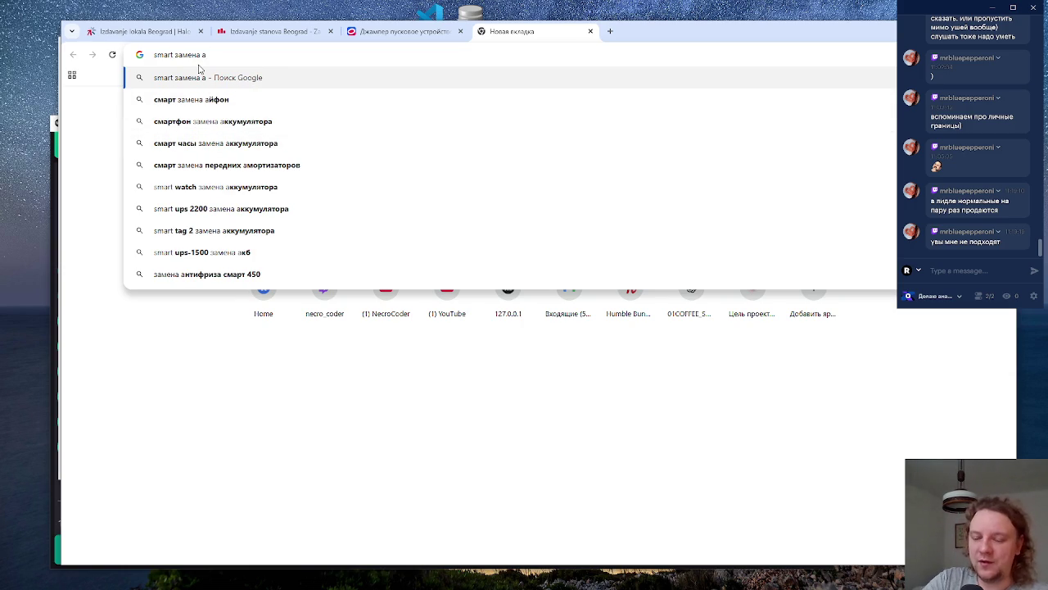
type("451")
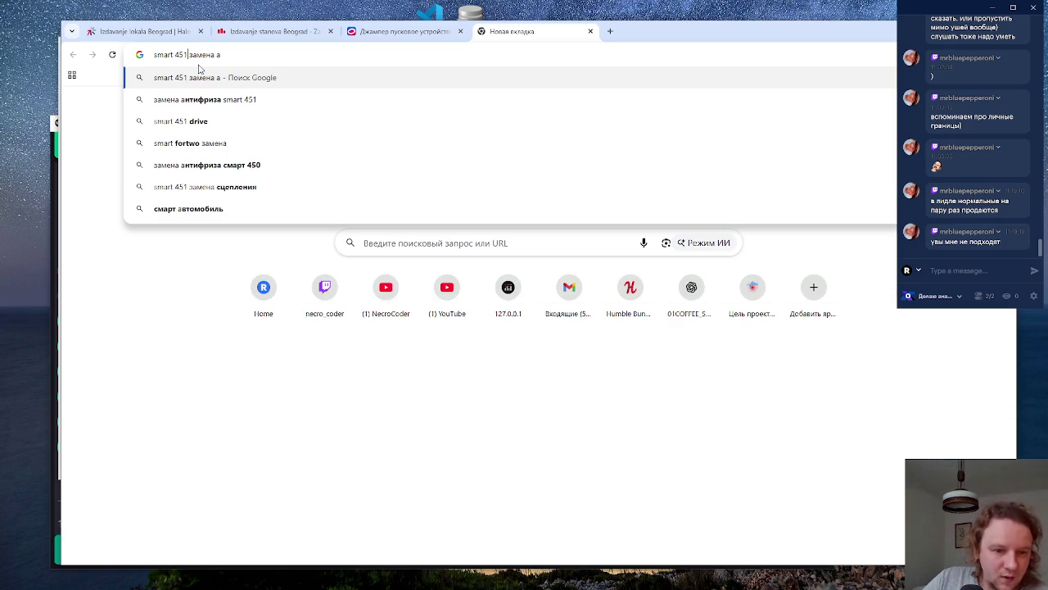
left_click(239, 55)
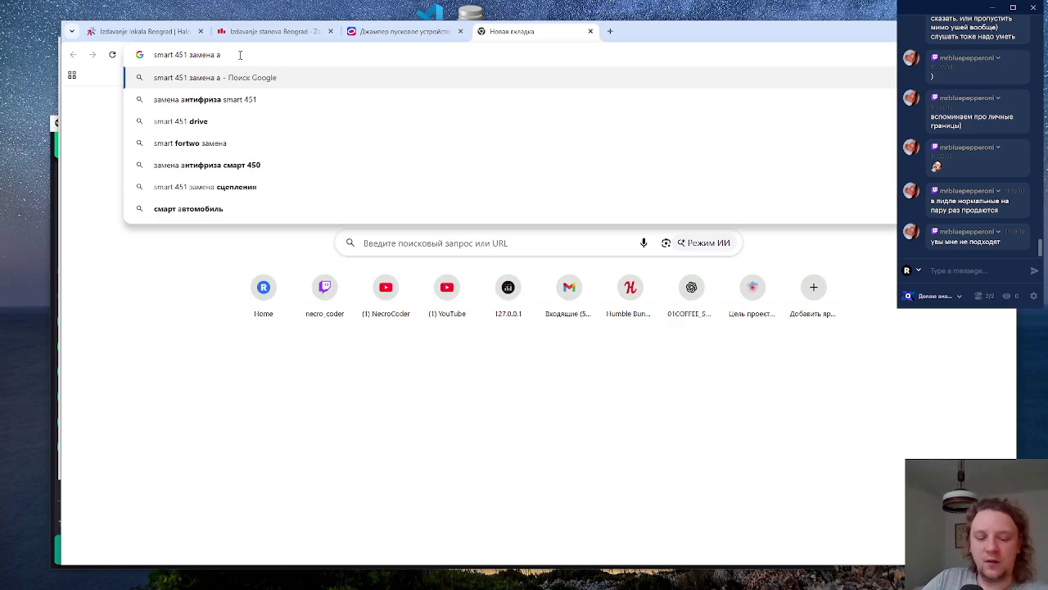
type("к")
left_click(269, 99)
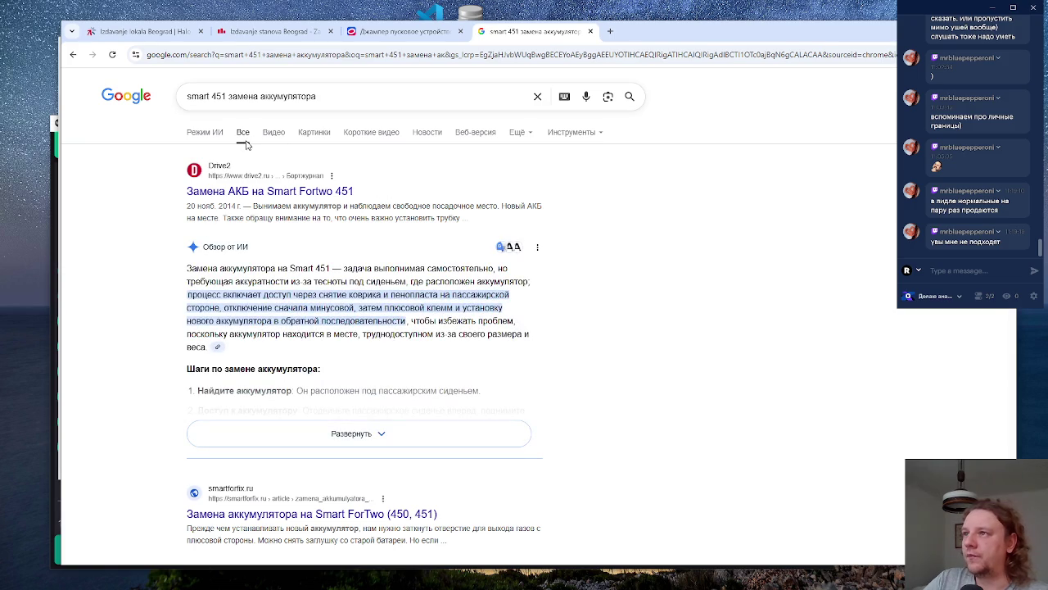
Switch to Картинки results and scroll through the Smart Fortwo battery photos.
left_click(311, 134)
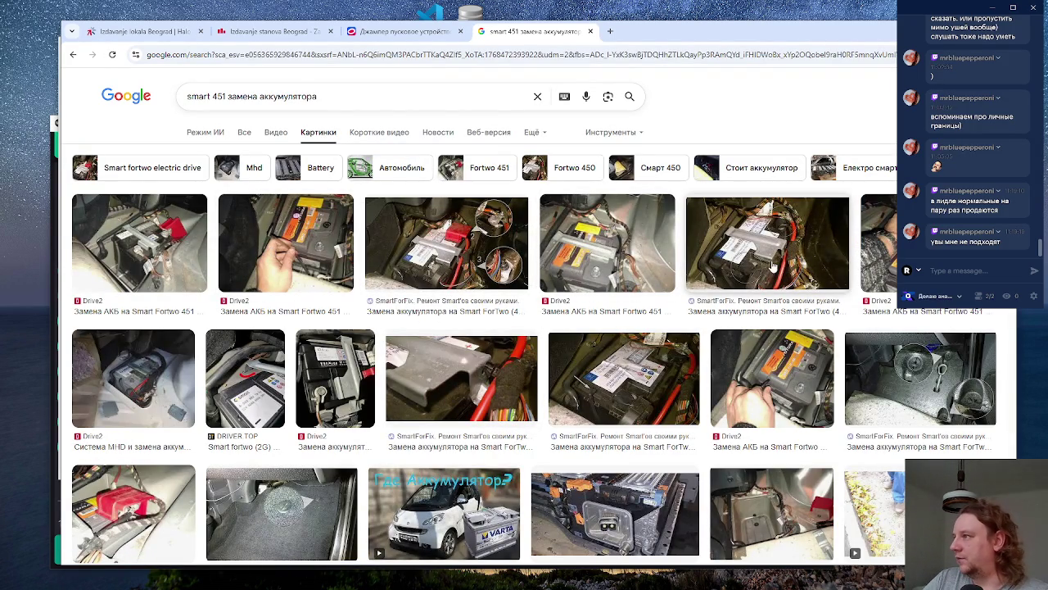
scroll(647, 324, "down", 3)
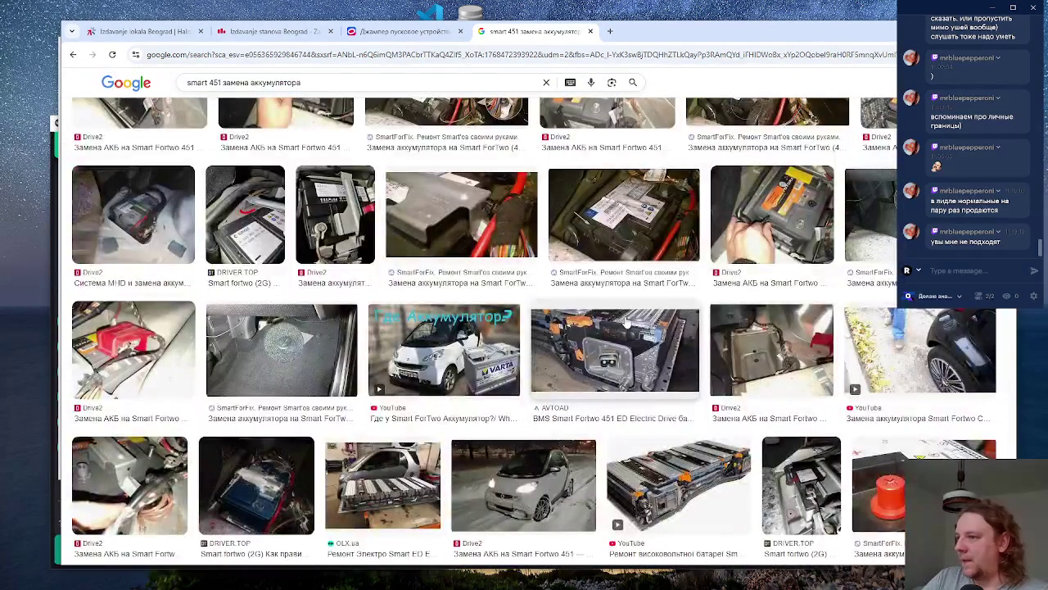
scroll(560, 328, "up", 3)
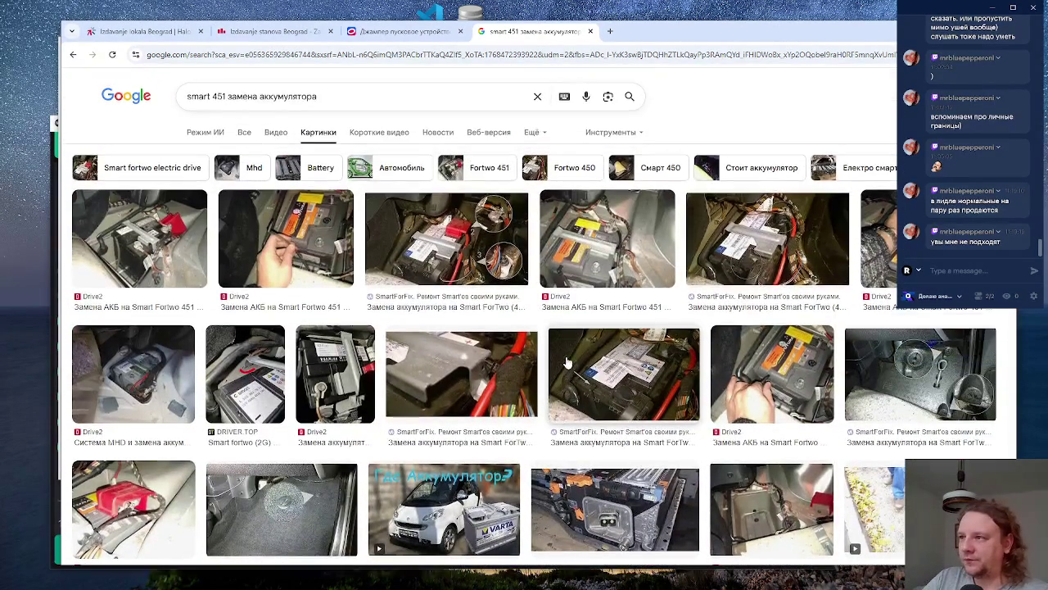
scroll(567, 361, "down", 3)
scroll(518, 383, "down", 3)
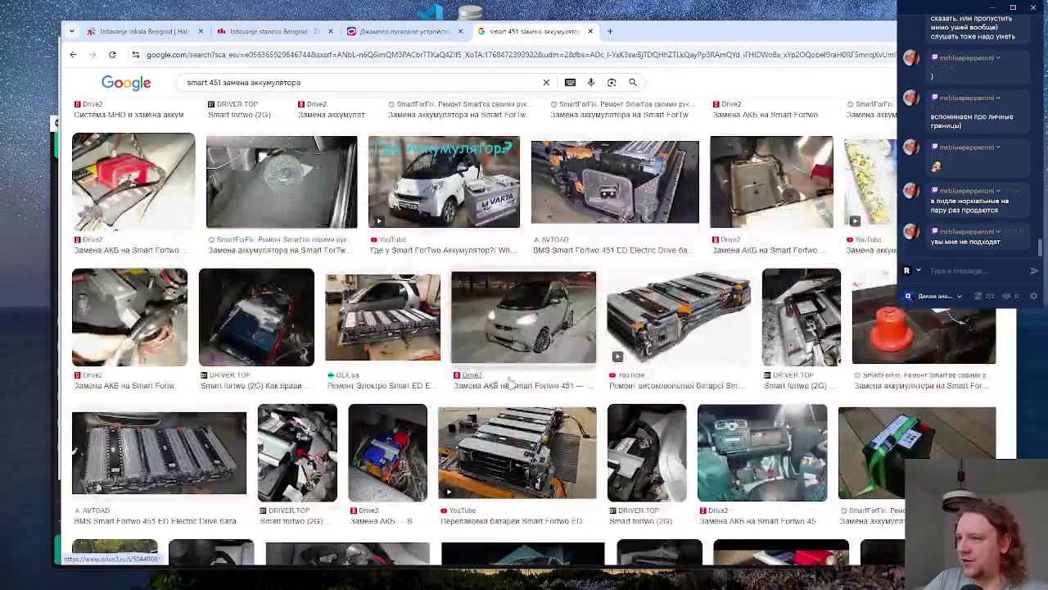
scroll(474, 371, "down", 3)
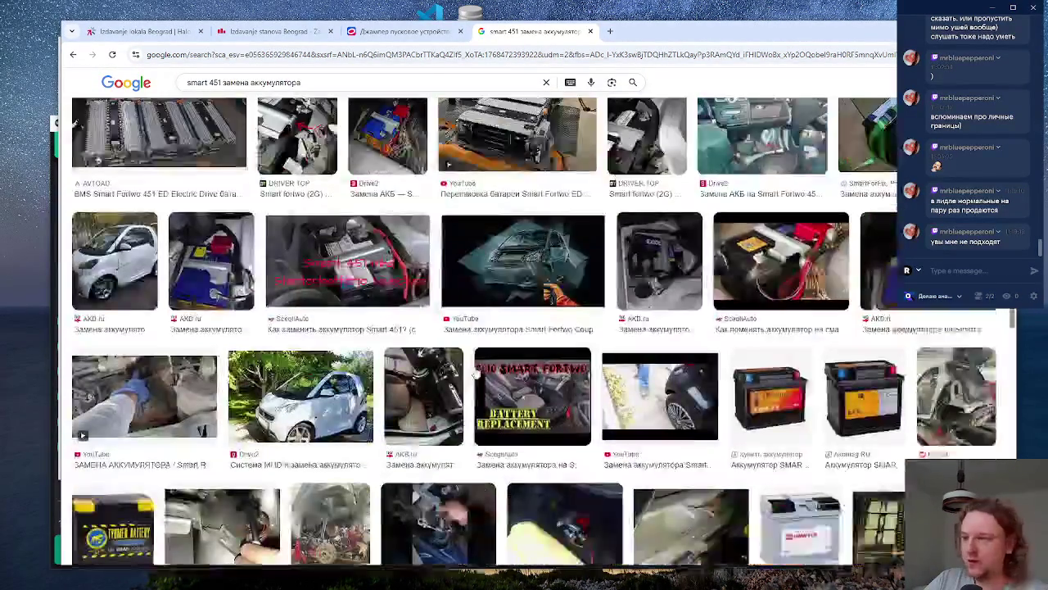
scroll(473, 371, "up", 10)
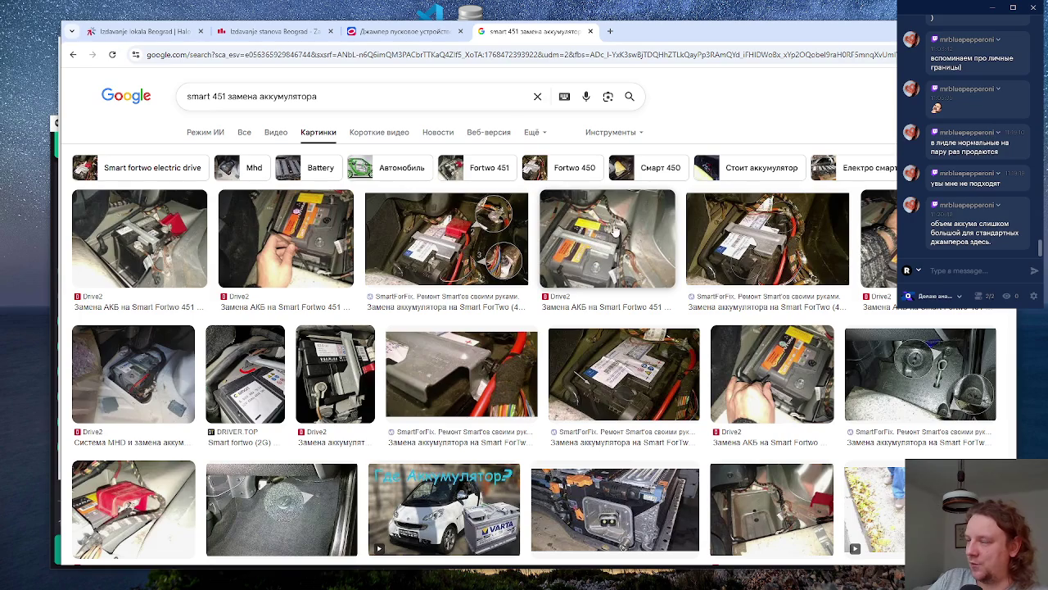
Preview the Drive2 'Замена АКБ на Smart Fortwo 451' battery photo and scroll through the results.
left_click(619, 229)
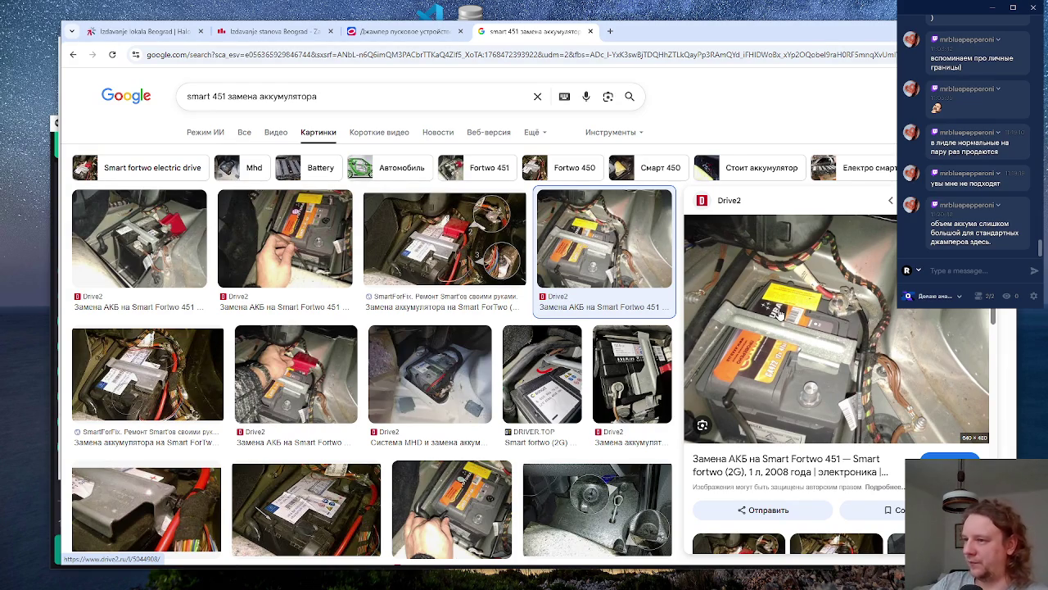
scroll(462, 348, "down", 3)
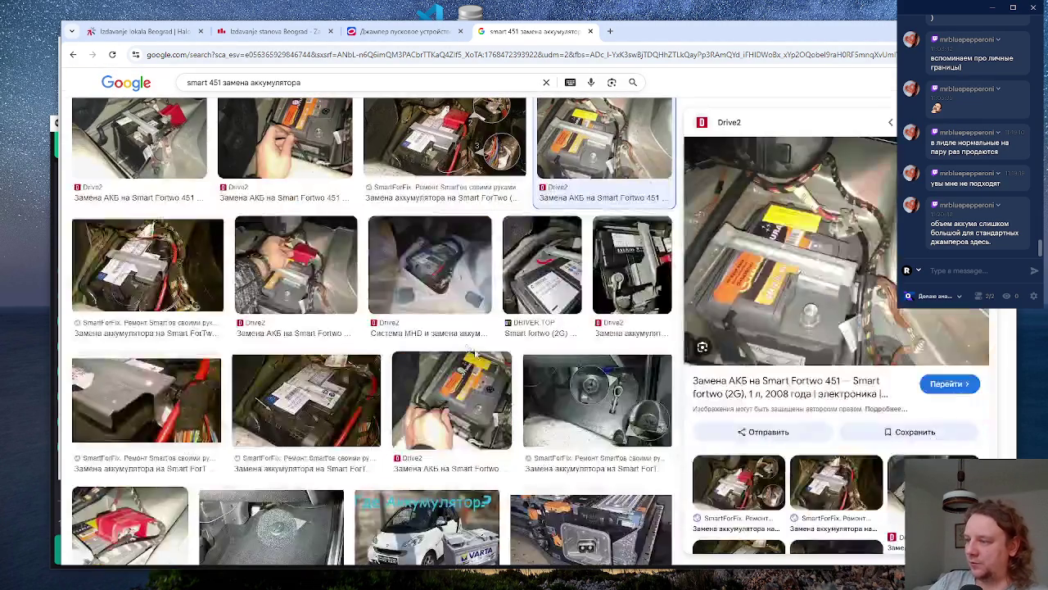
scroll(385, 379, "down", 2)
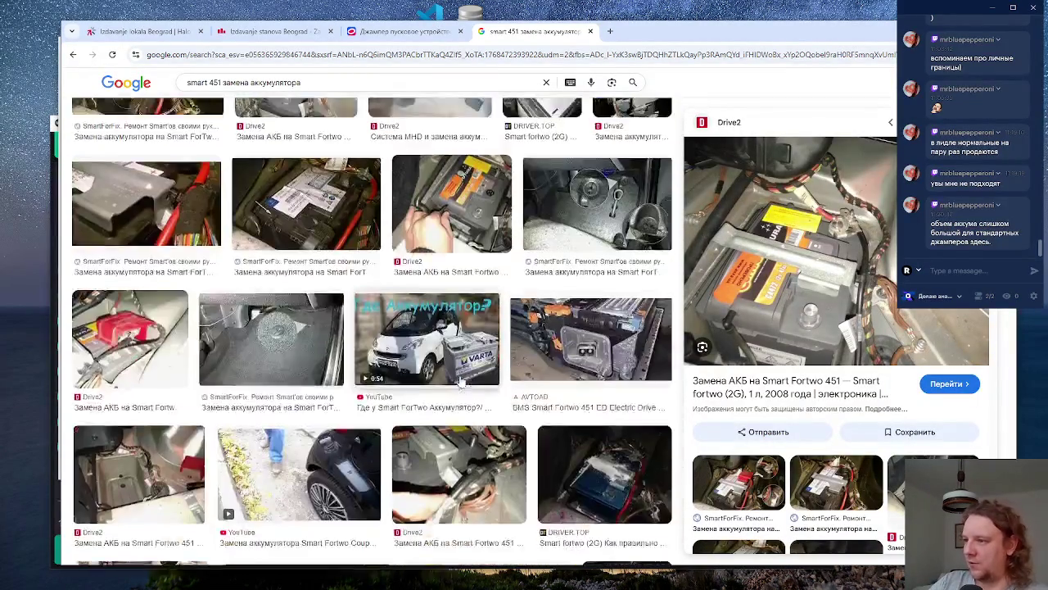
scroll(463, 379, "down", 2)
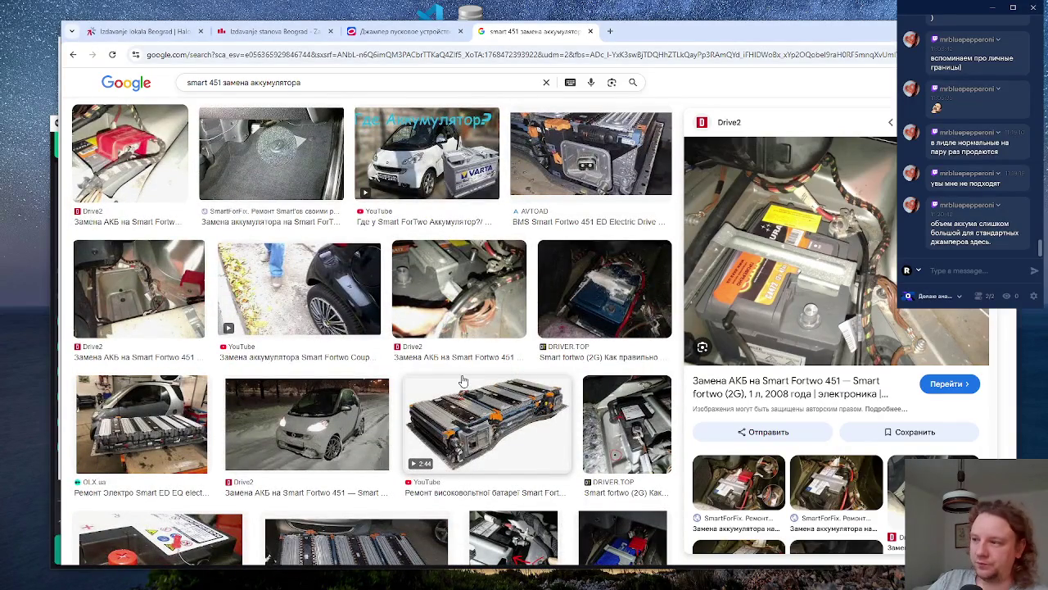
scroll(462, 380, "down", 2)
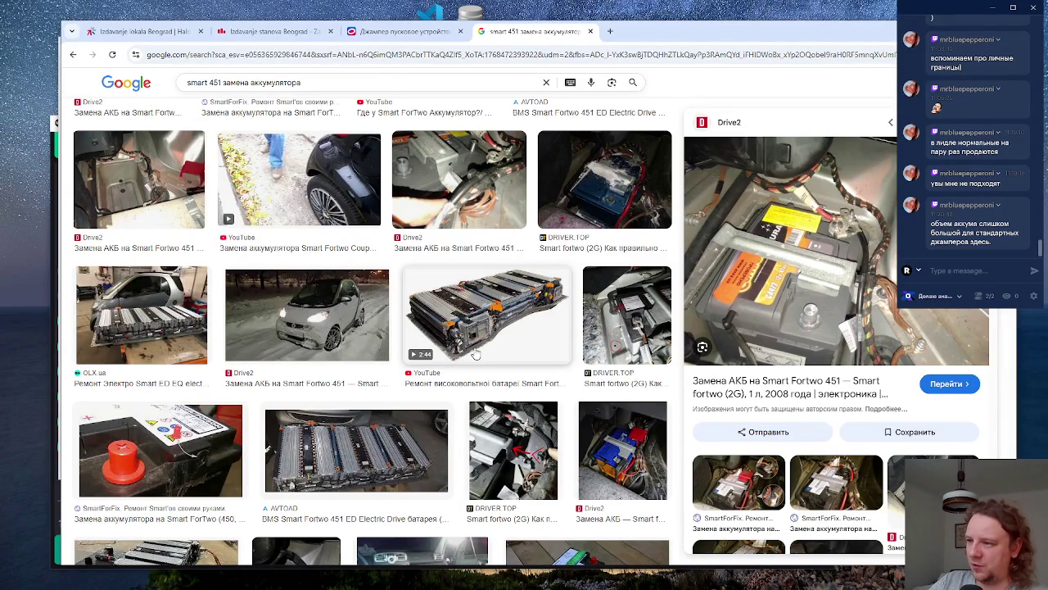
scroll(475, 352, "down", 2)
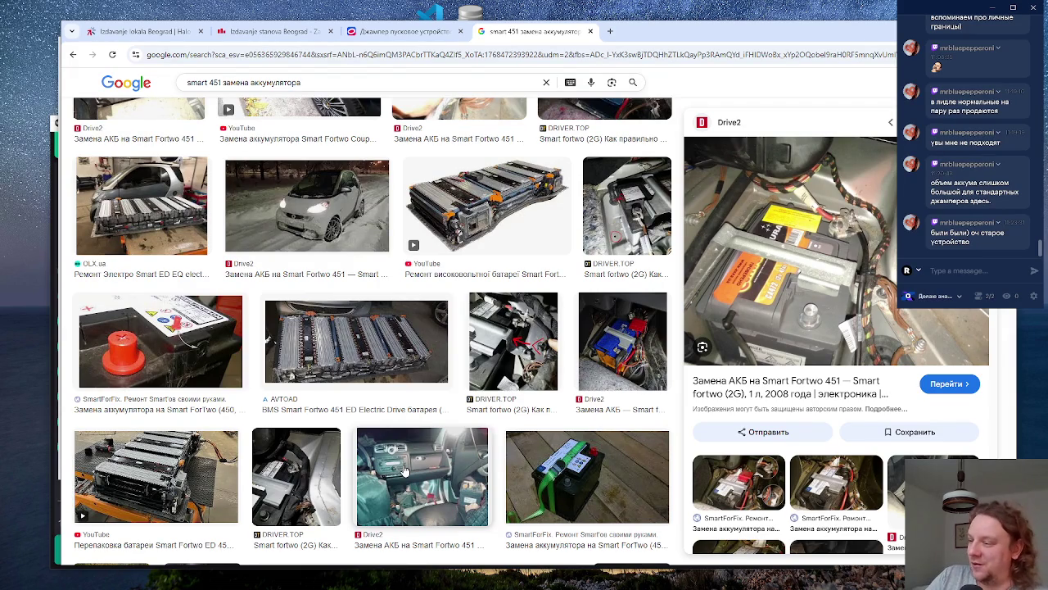
scroll(420, 486, "down", 3)
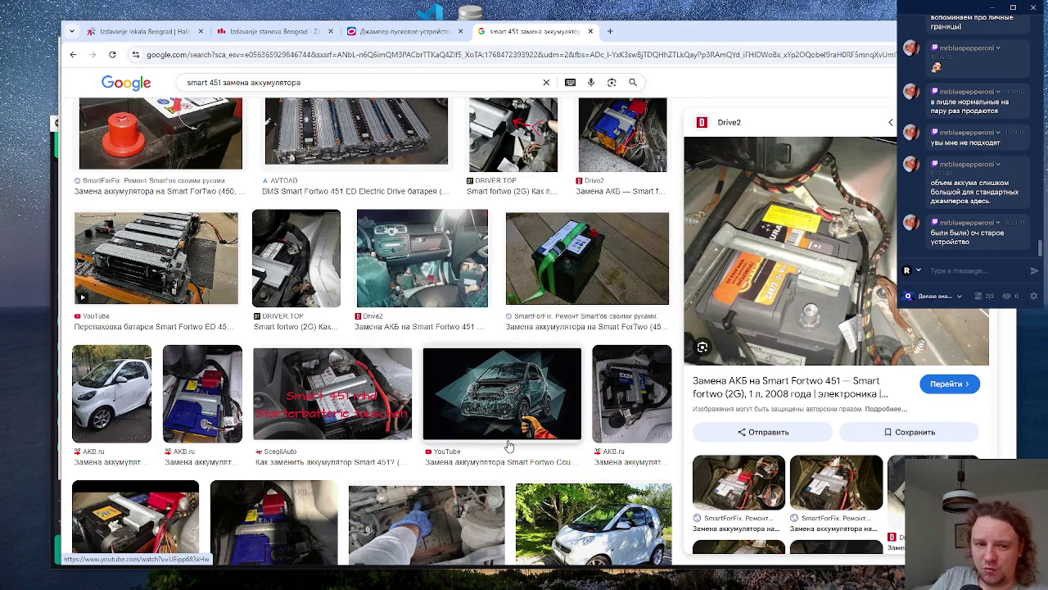
scroll(506, 447, "down", 2)
scroll(510, 445, "down", 2)
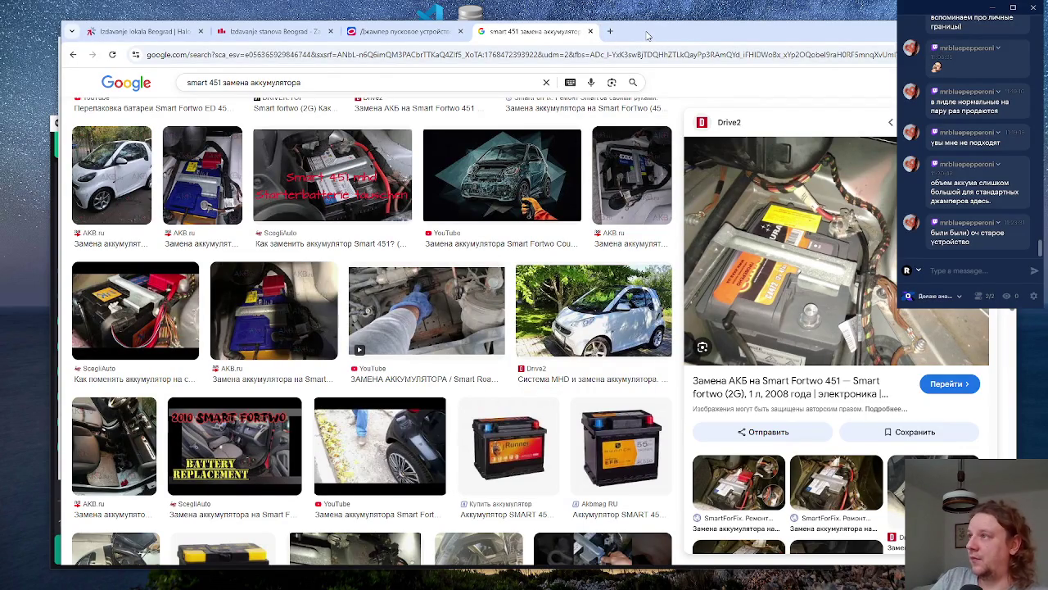
scroll(737, 249, "down", 2)
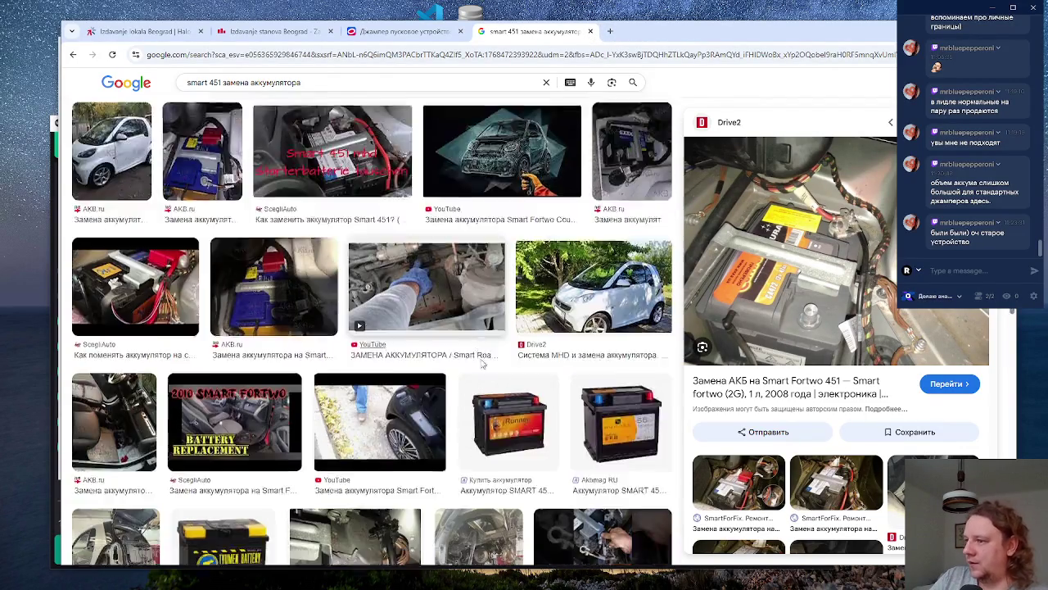
scroll(737, 250, "down", 2)
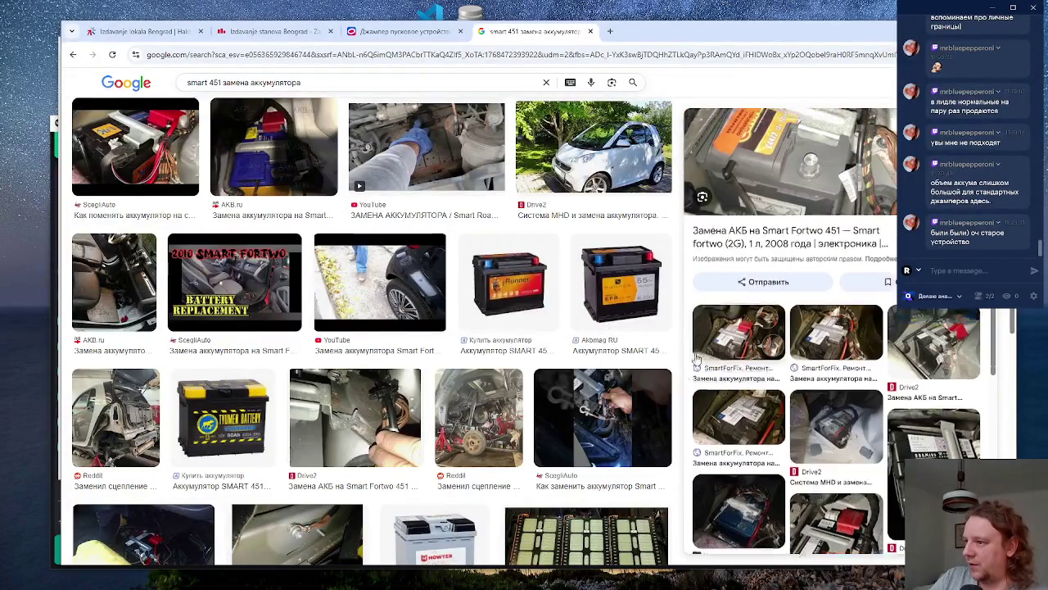
scroll(587, 429, "down", 2)
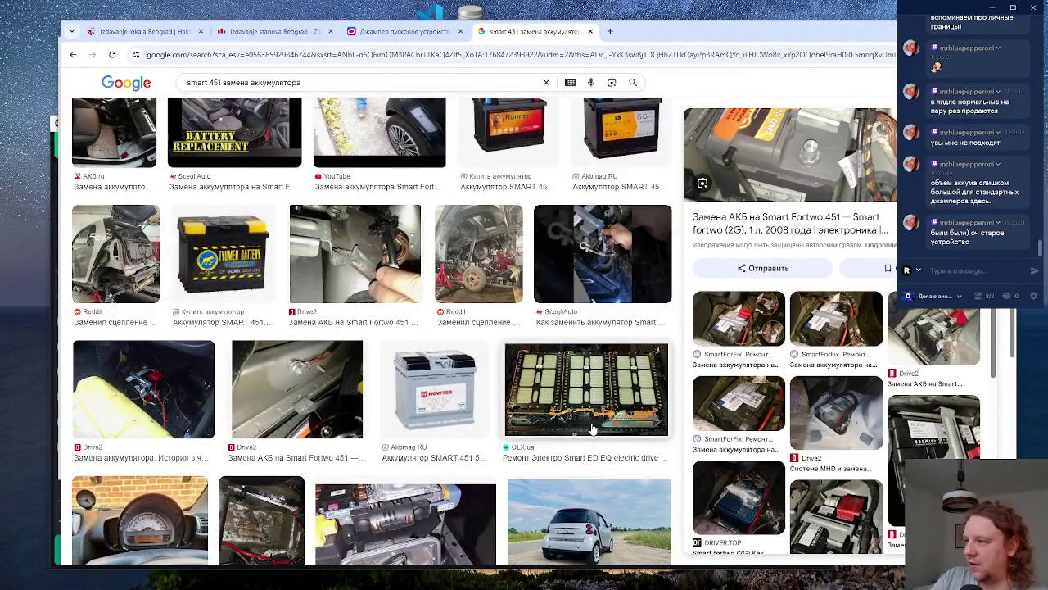
scroll(589, 431, "down", 5)
scroll(603, 436, "up", 10)
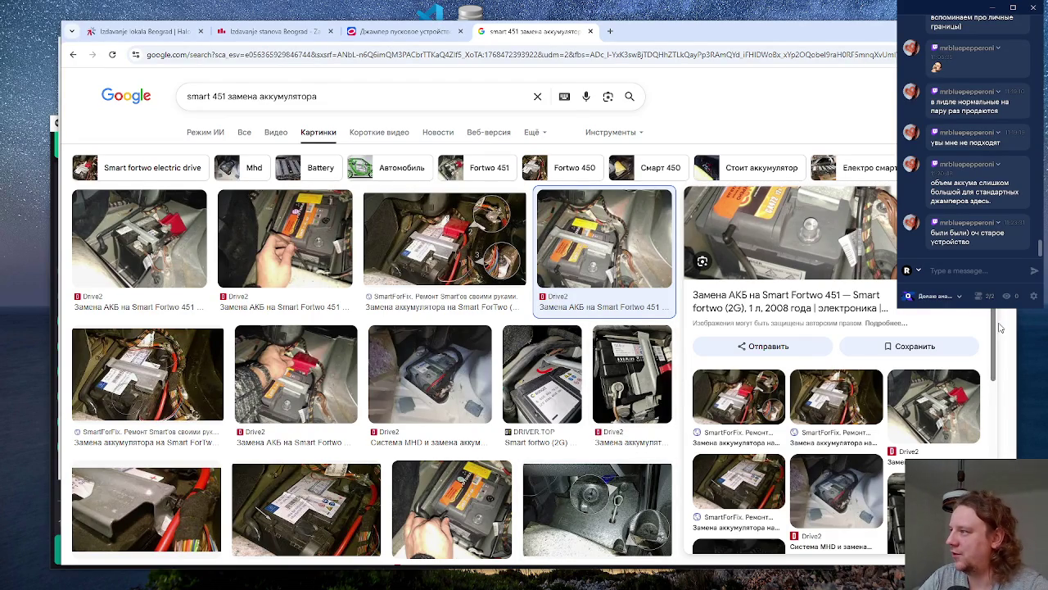
Preview the SmartForFix floor-panel photo, then close Google Images to get back to Ozon.
left_click_drag(855, 38, 838, 37)
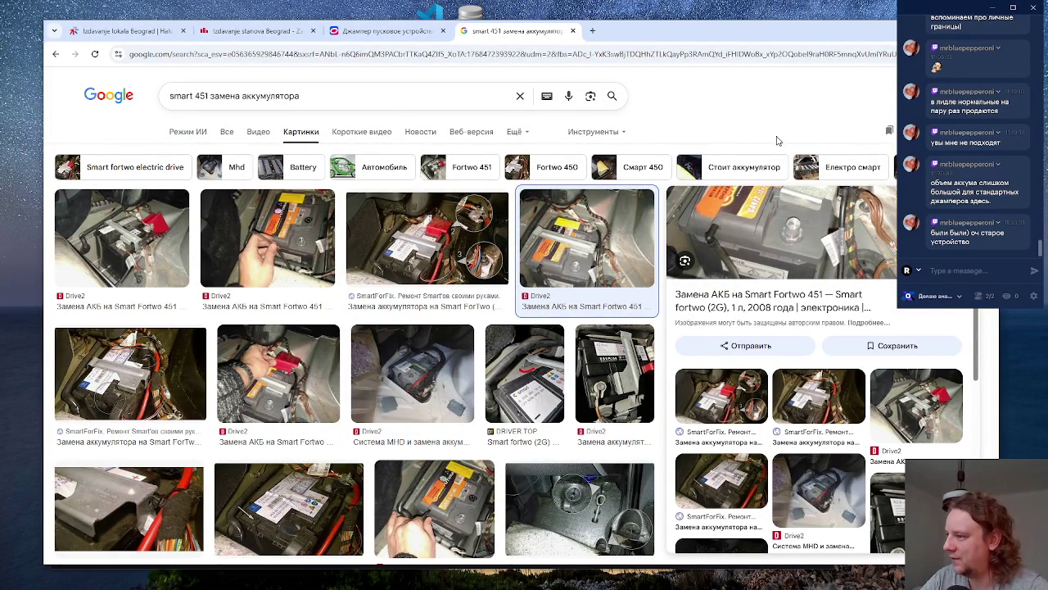
left_click(580, 516)
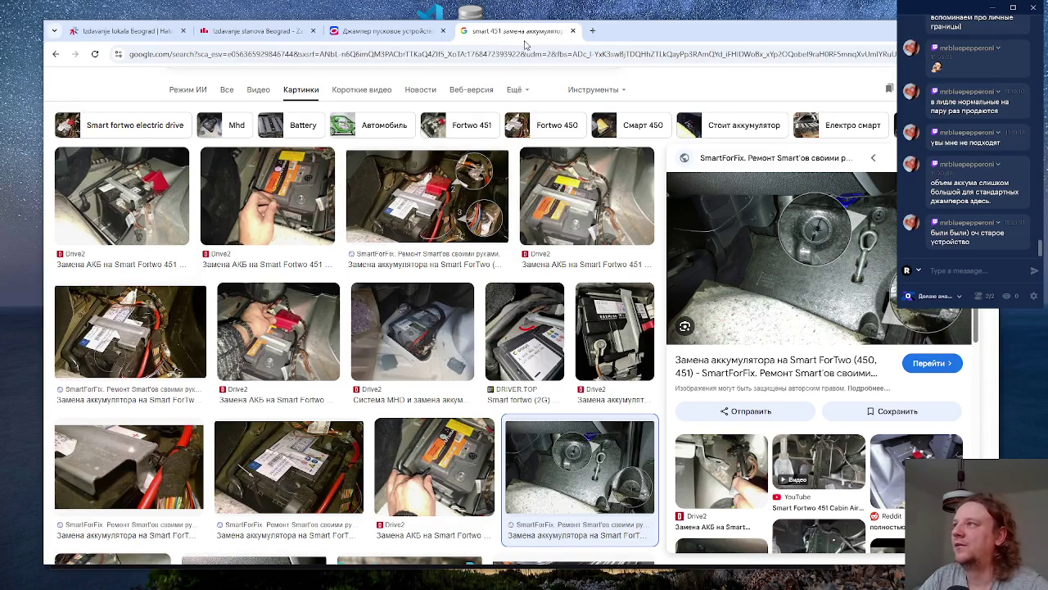
left_click(574, 31)
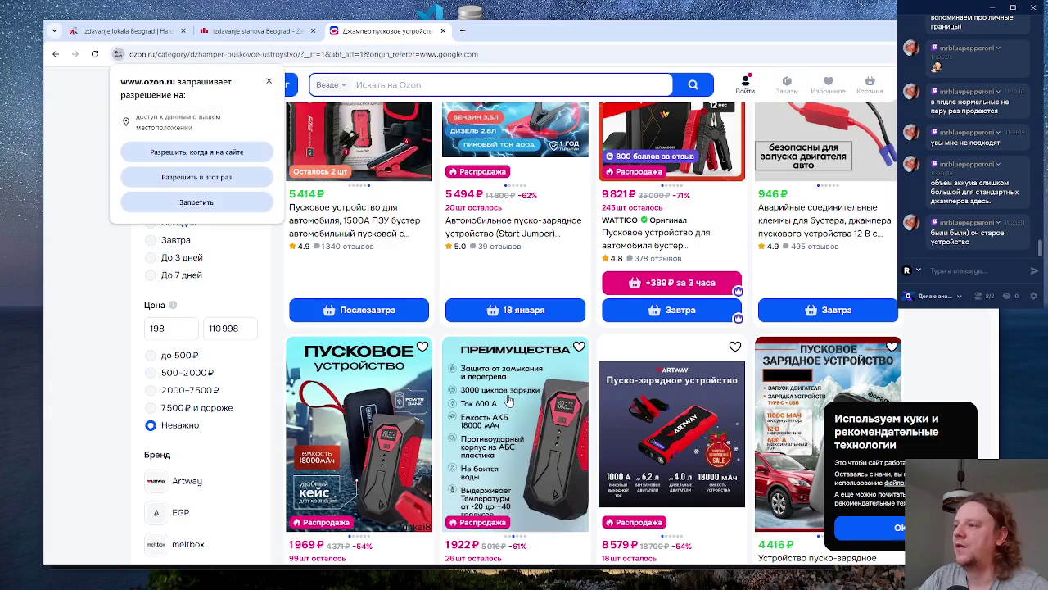
Browse Ozon's car jump-starter listings and prices, then switch back to the CityExpert rentals tab.
scroll(511, 397, "down", 2)
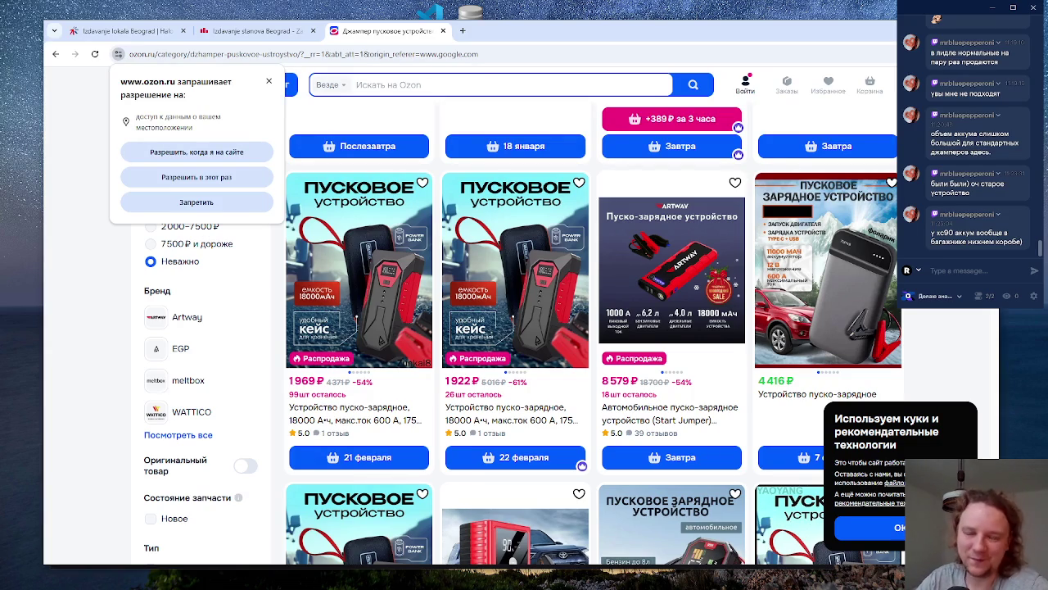
scroll(461, 310, "down", 2)
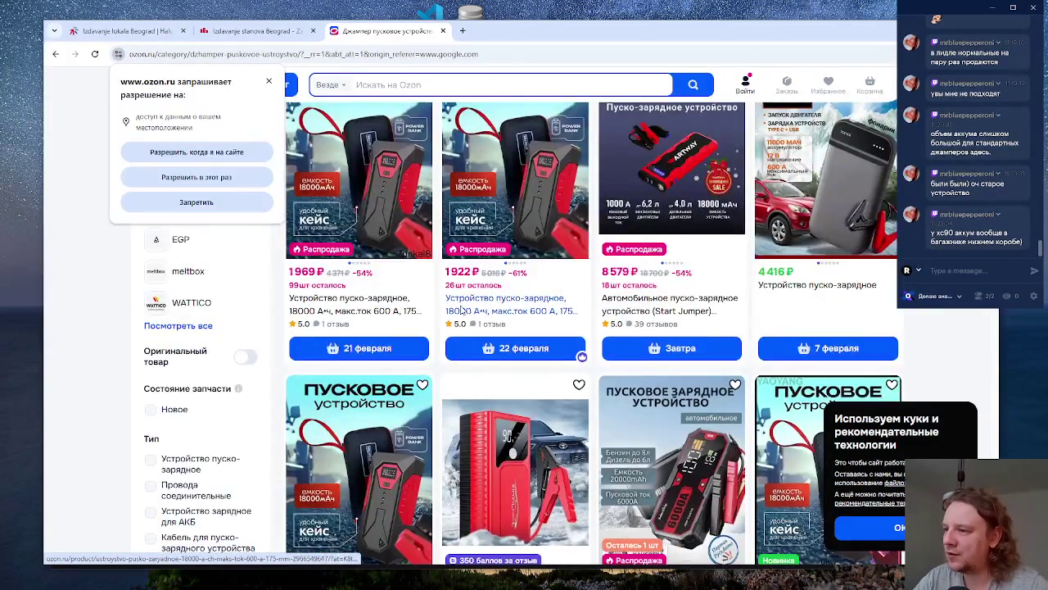
scroll(461, 309, "up", 2)
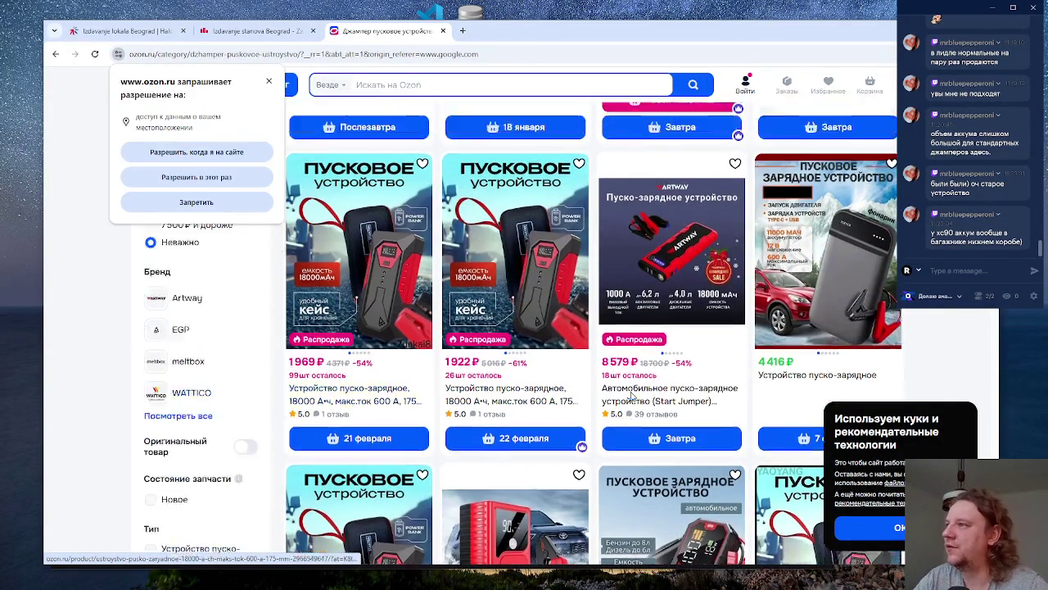
scroll(631, 396, "up", 5)
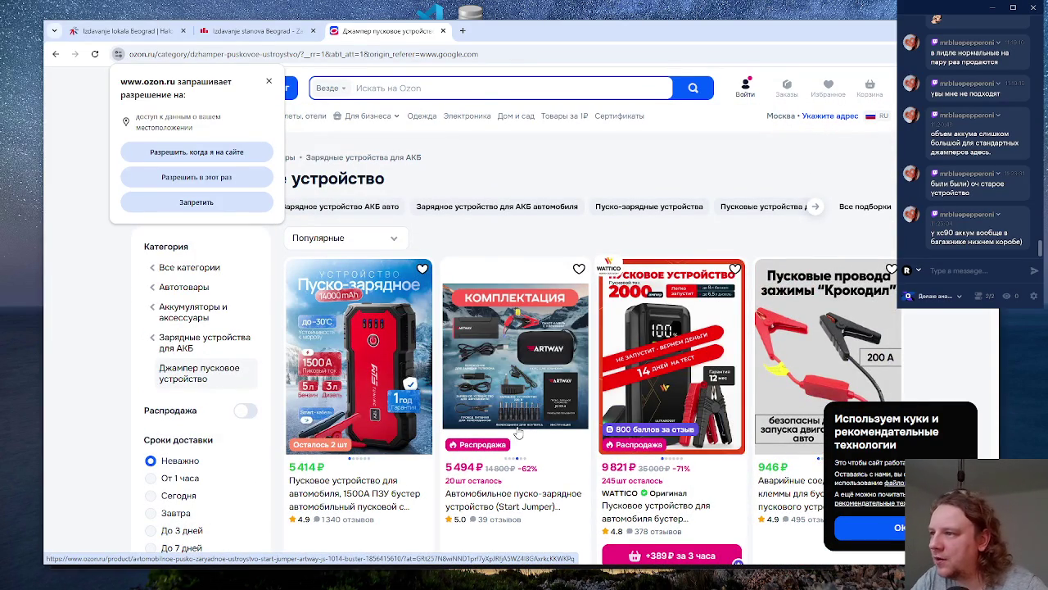
scroll(519, 429, "down", 3)
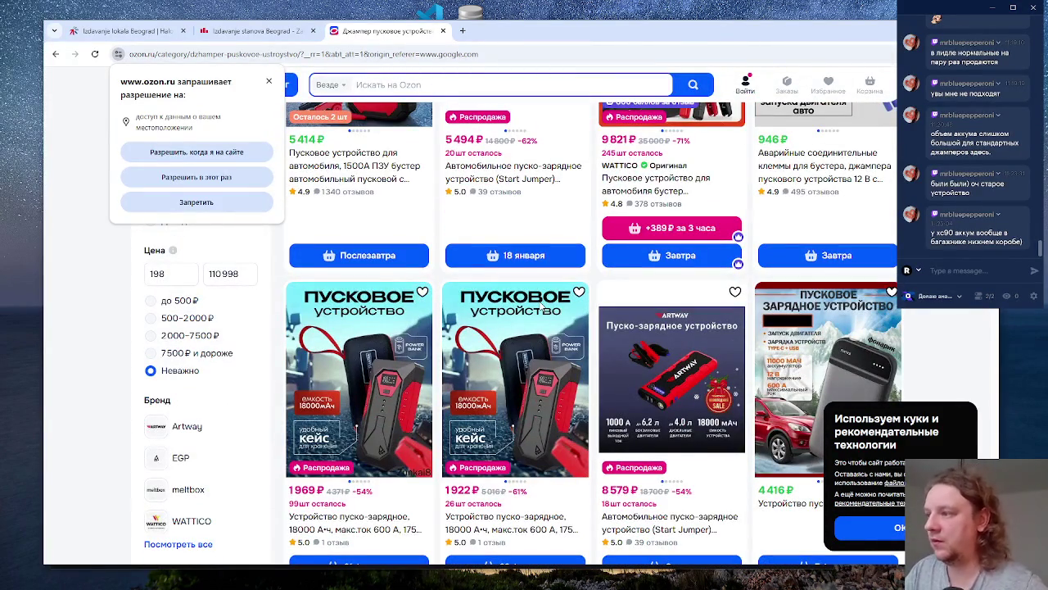
scroll(543, 304, "down", 2)
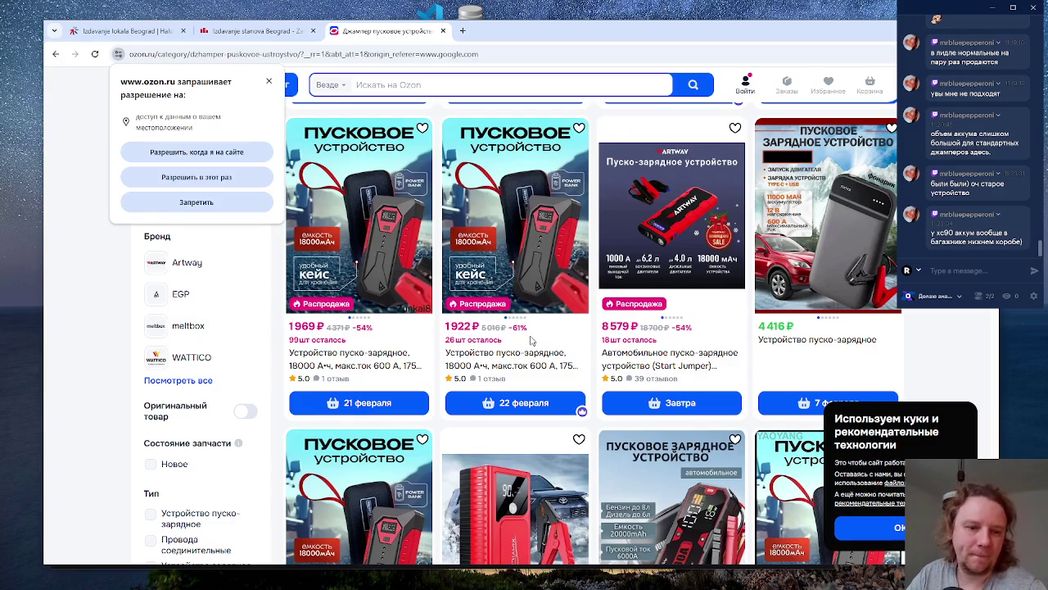
scroll(524, 336, "down", 2)
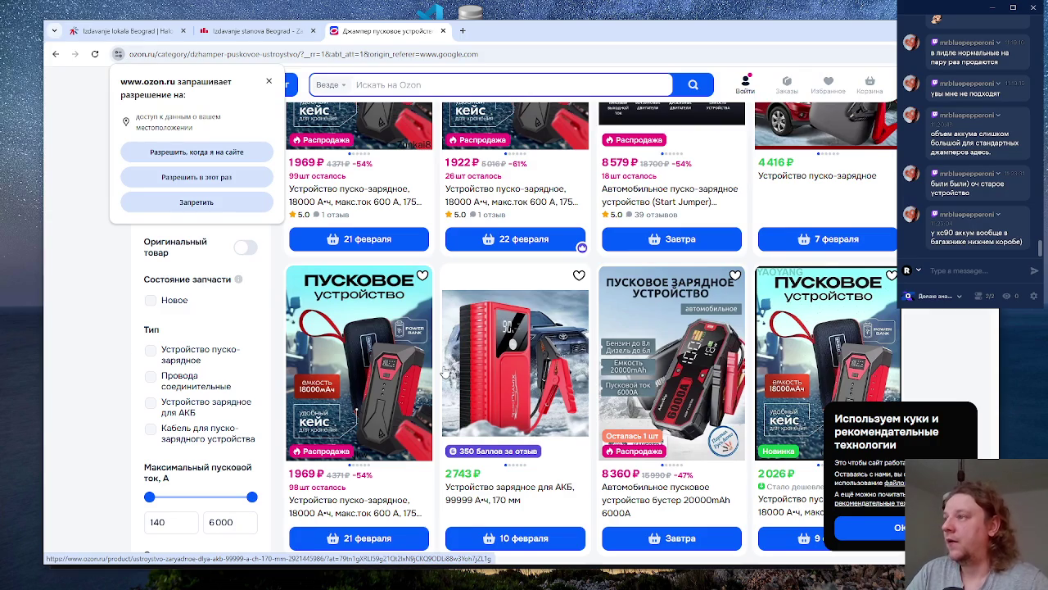
key("ctrl+shift+Tab")
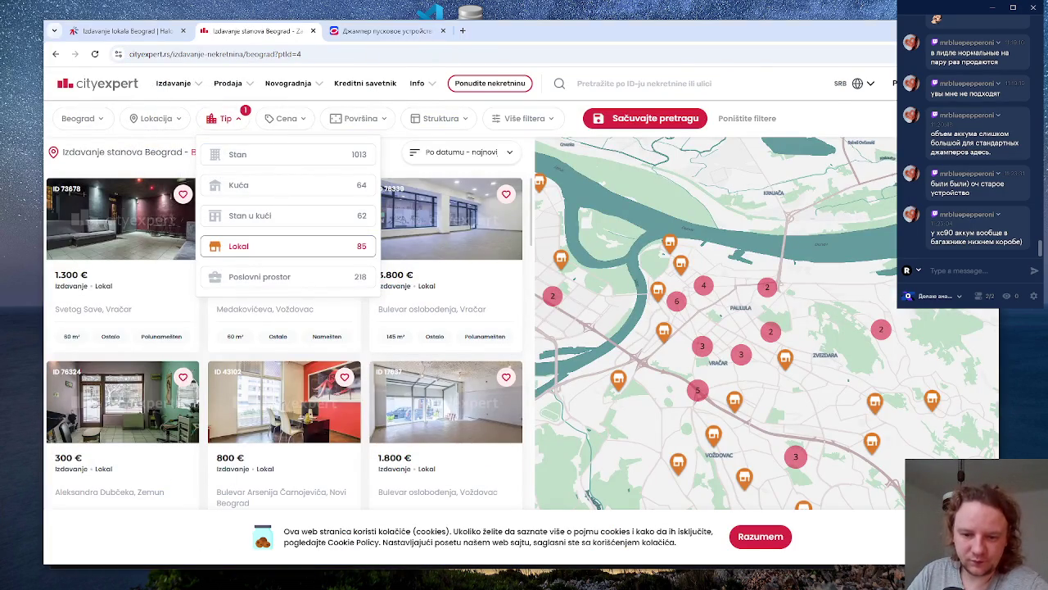
Bring the ChatGPT window with the full-script reply (12 u codes) over CityExpert.
key("alt+Tab")
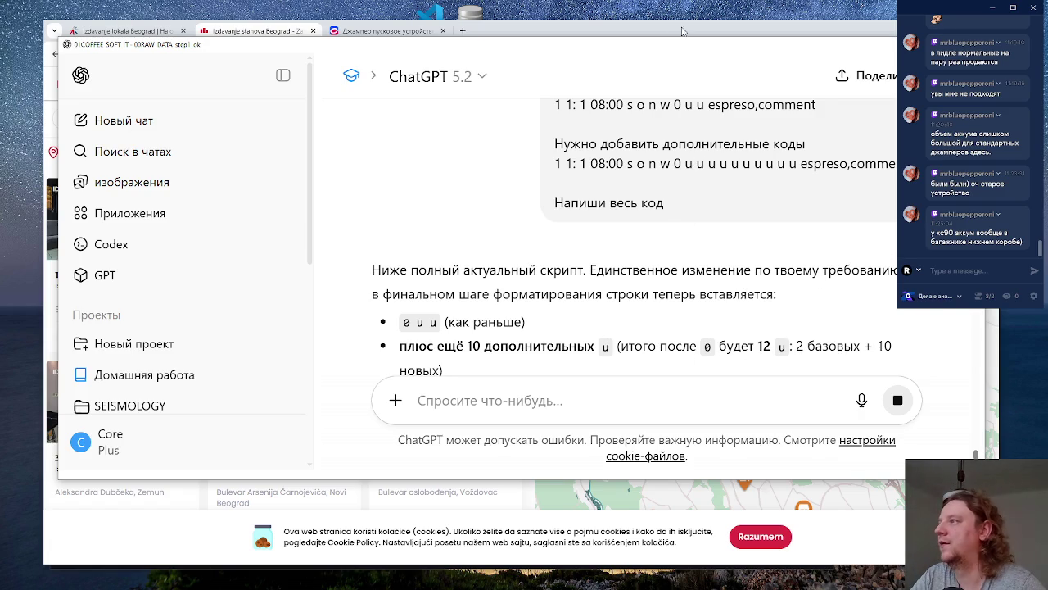
Nudge the ChatGPT window and hide it to reveal the 85 Belgrade Lokal rentals.
mouse_move(680, 57)
left_mouse_down()
mouse_move(687, 47)
mouse_move(691, 60)
left_mouse_up()
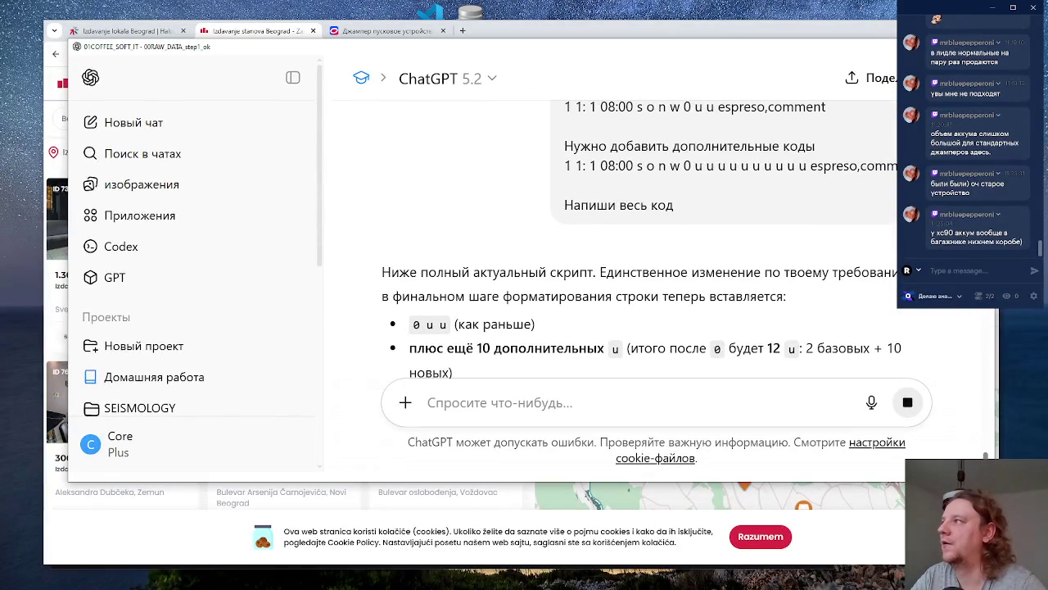
key("alt+Tab")
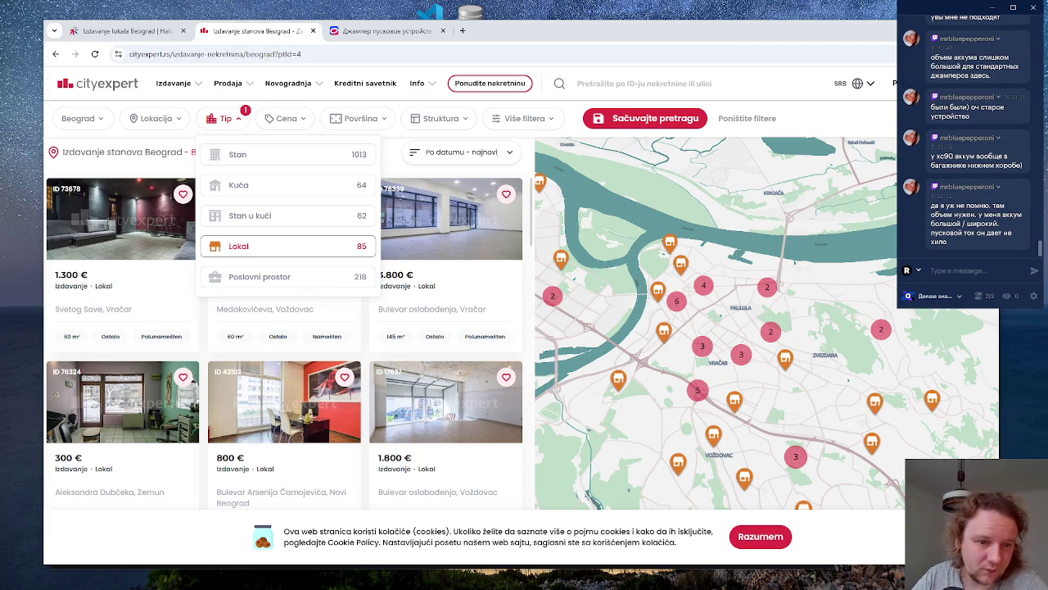
Open a new ChatGPT window with Alt+Space, move it up-left and enlarge it.
key("alt+space")
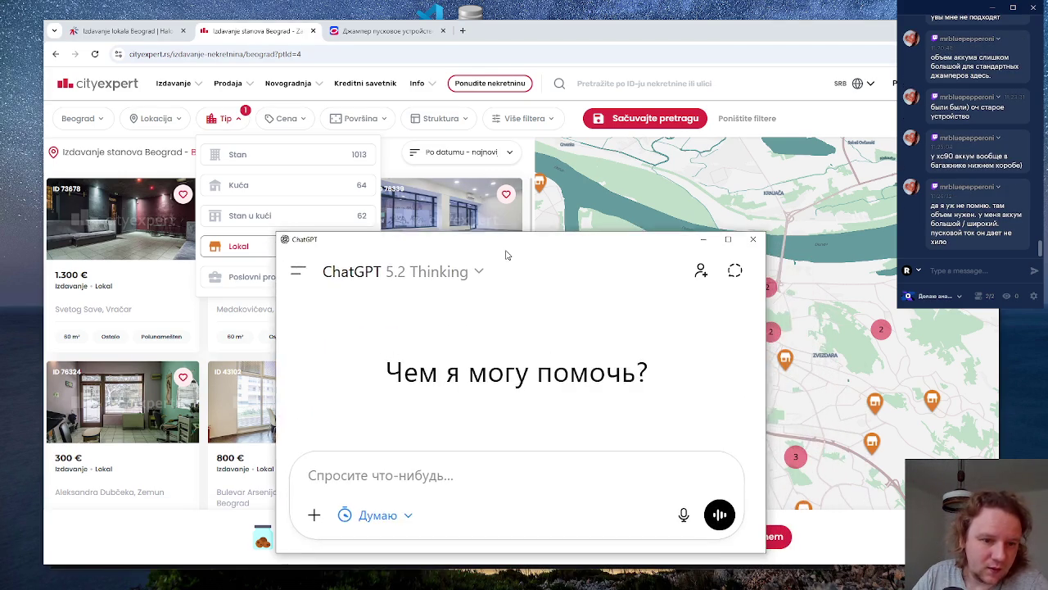
left_click_drag(504, 249, 498, 215)
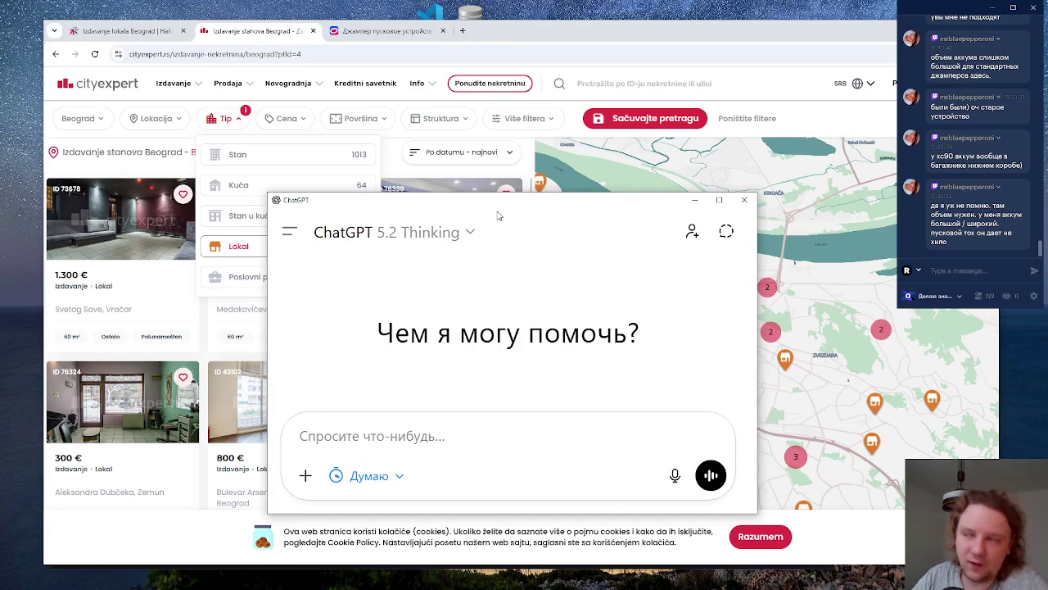
left_click_drag(498, 215, 436, 116)
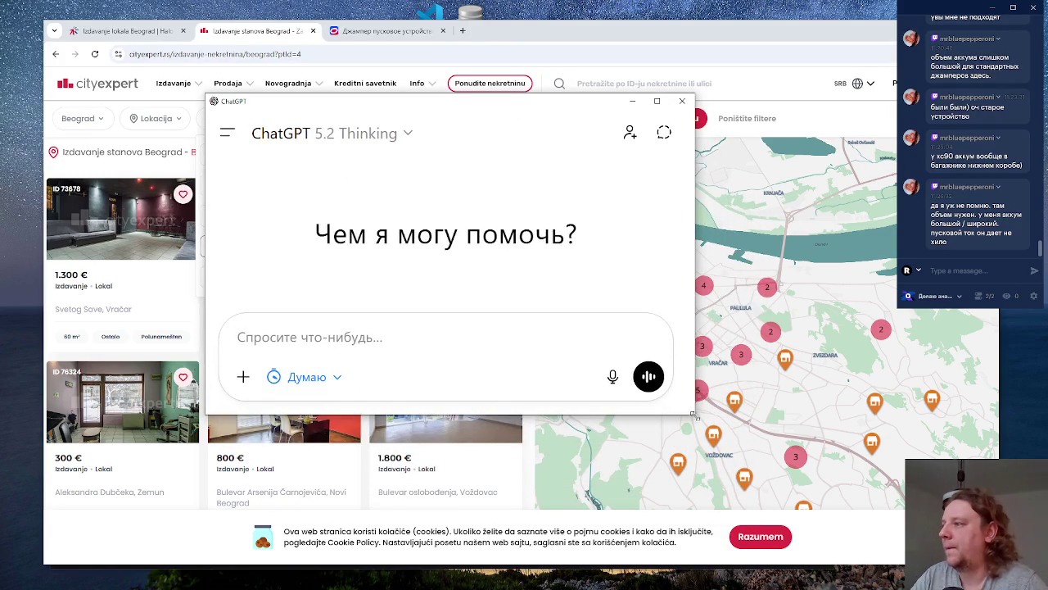
mouse_move(693, 416)
left_mouse_down()
mouse_move(726, 456)
mouse_move(878, 536)
left_mouse_up()
Enlarge the ChatGPT window further and open the 01COFFEE_SOFT_IT project from the chat list.
left_click(228, 132)
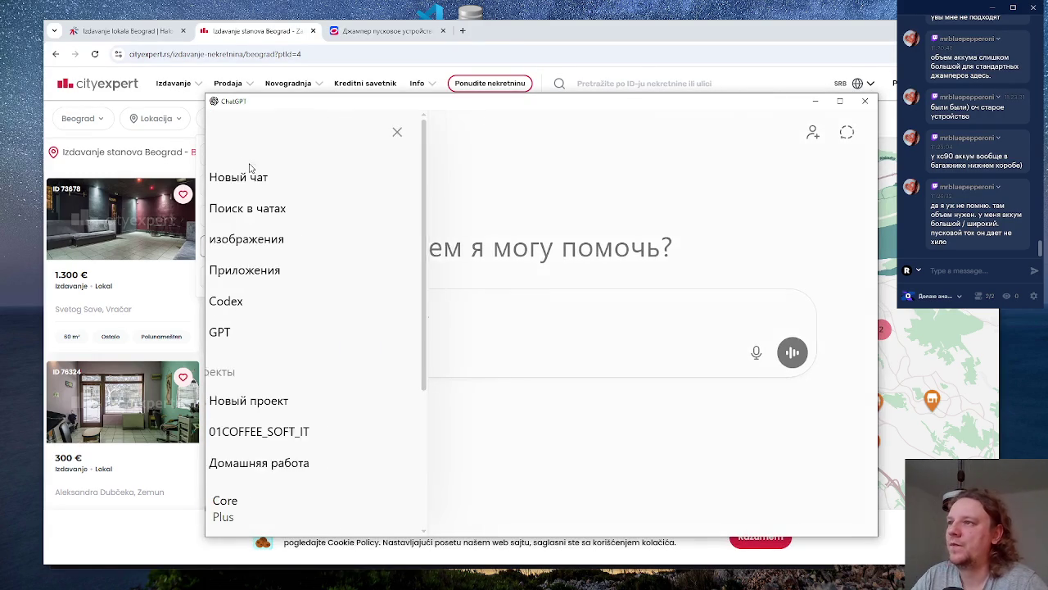
scroll(295, 381, "down", 2)
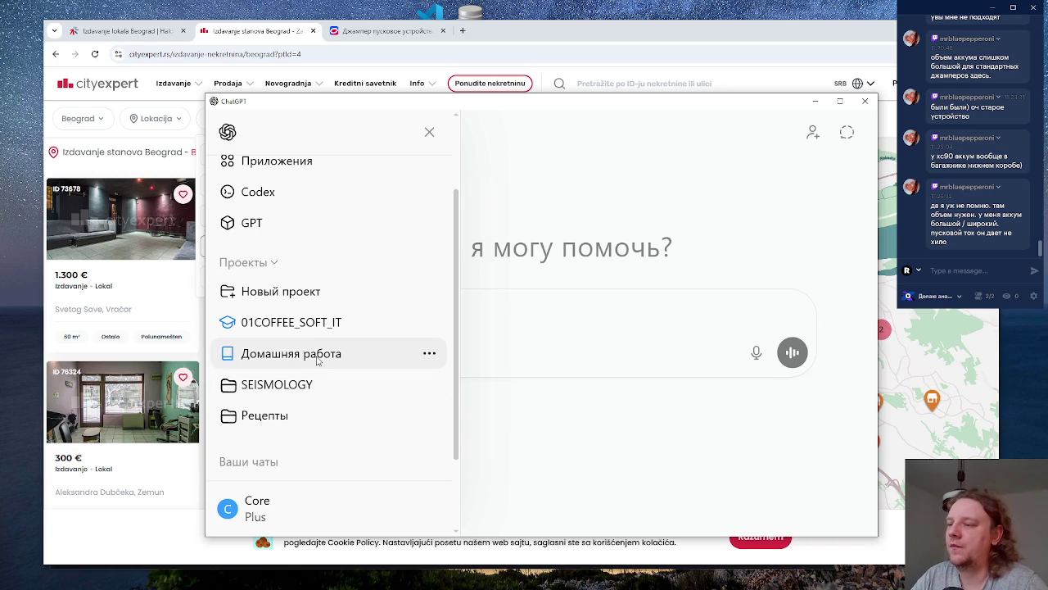
mouse_move(444, 101)
left_mouse_down()
mouse_move(367, 77)
mouse_move(366, 59)
left_mouse_up()
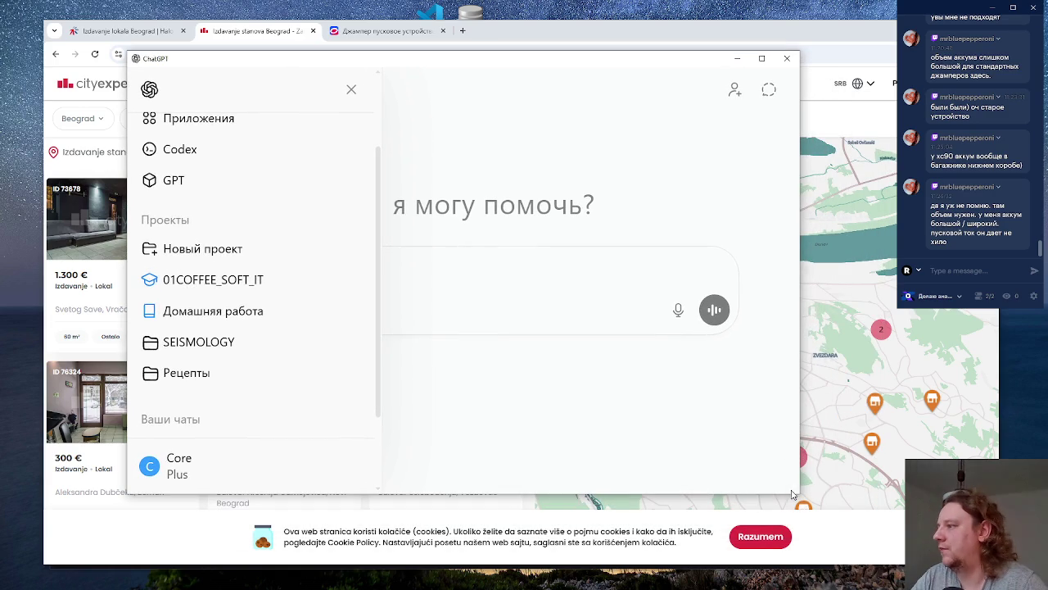
left_click_drag(801, 496, 903, 517)
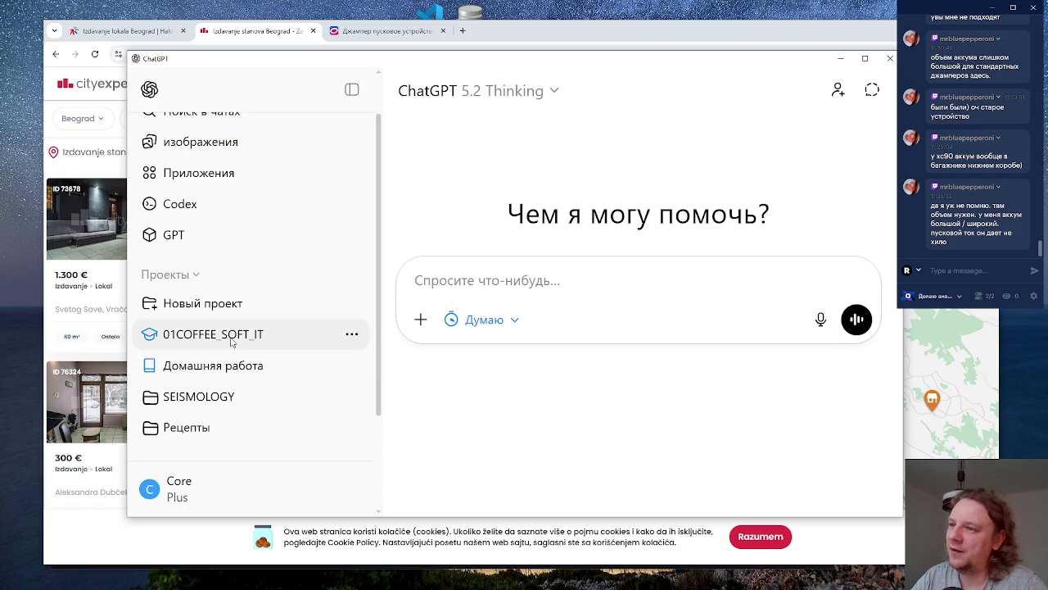
left_click(221, 356)
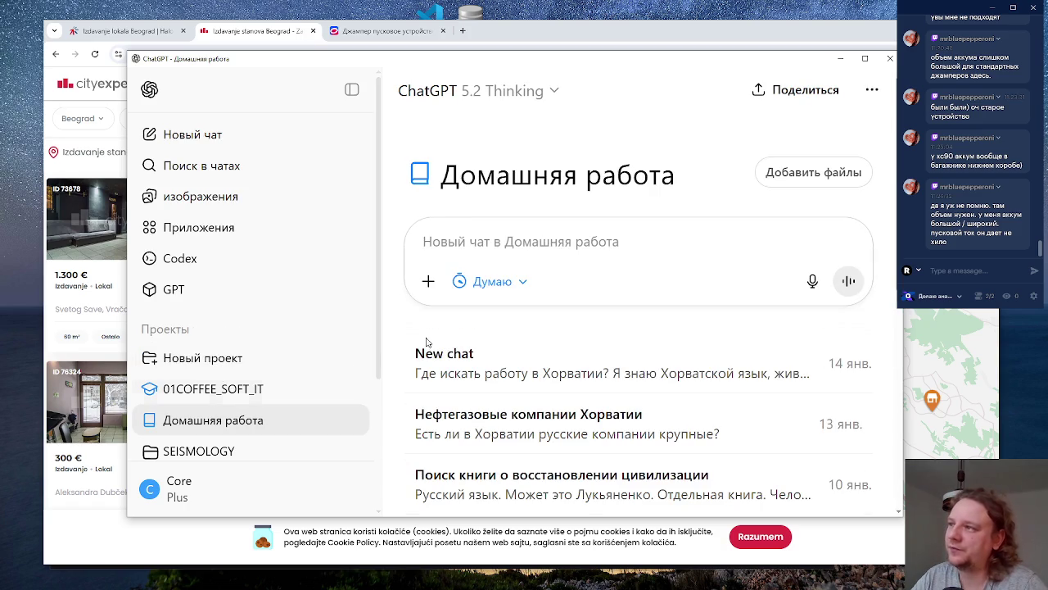
left_click(240, 396)
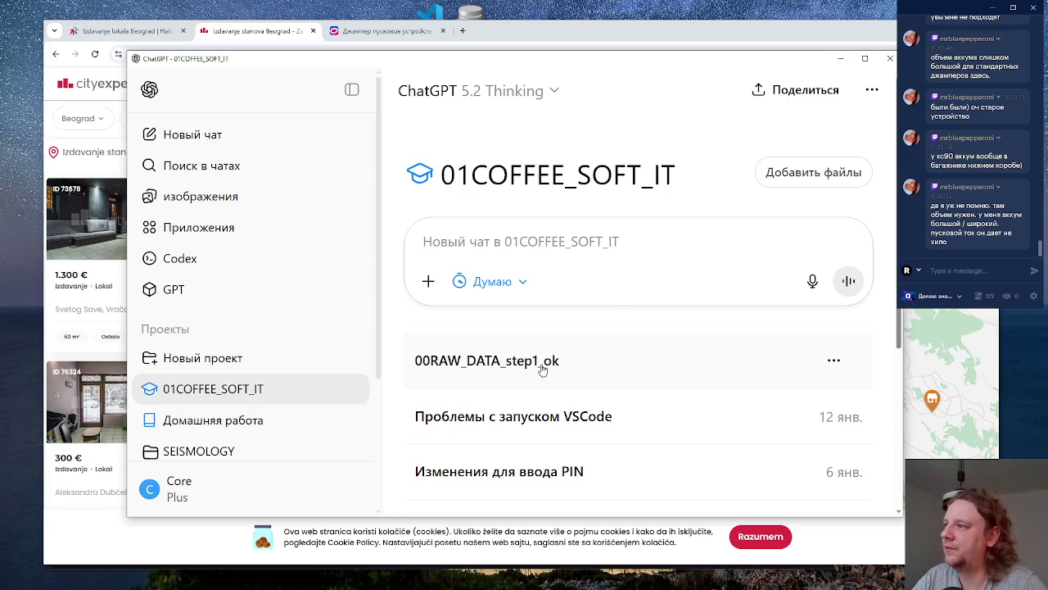
Copy the full script from the 00RAW_DATA_step1_ok chat's latest answer, then switch to VS Code.
left_click(480, 362)
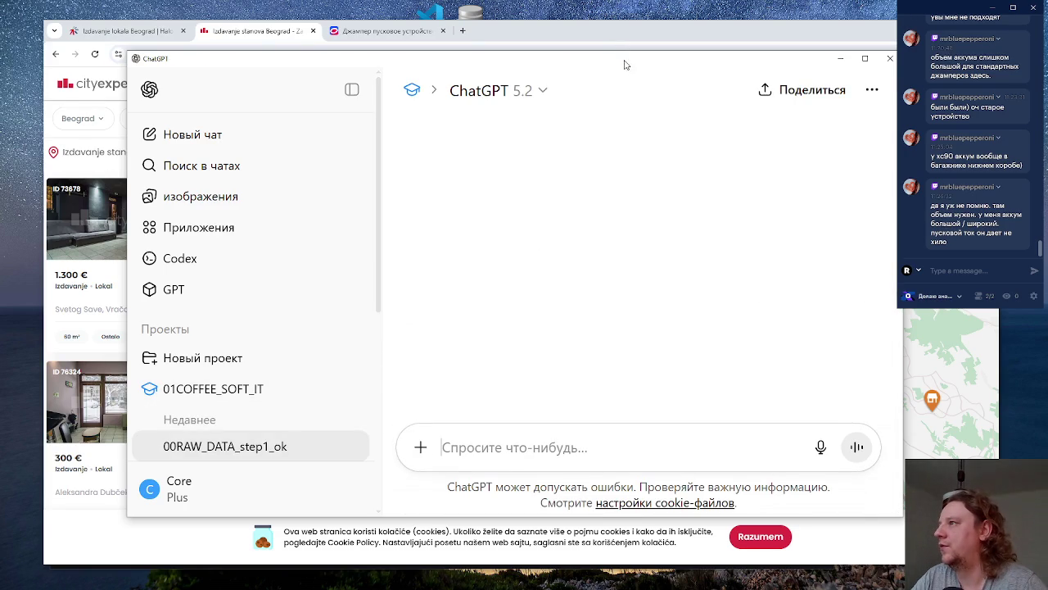
left_click_drag(845, 290, 950, 290)
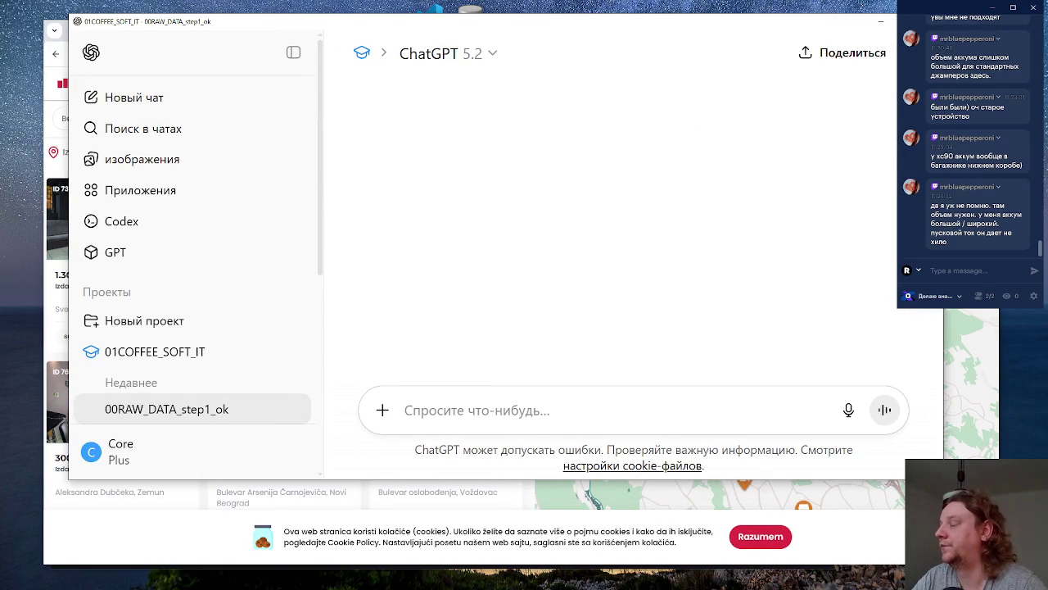
left_click_drag(668, 25, 685, 41)
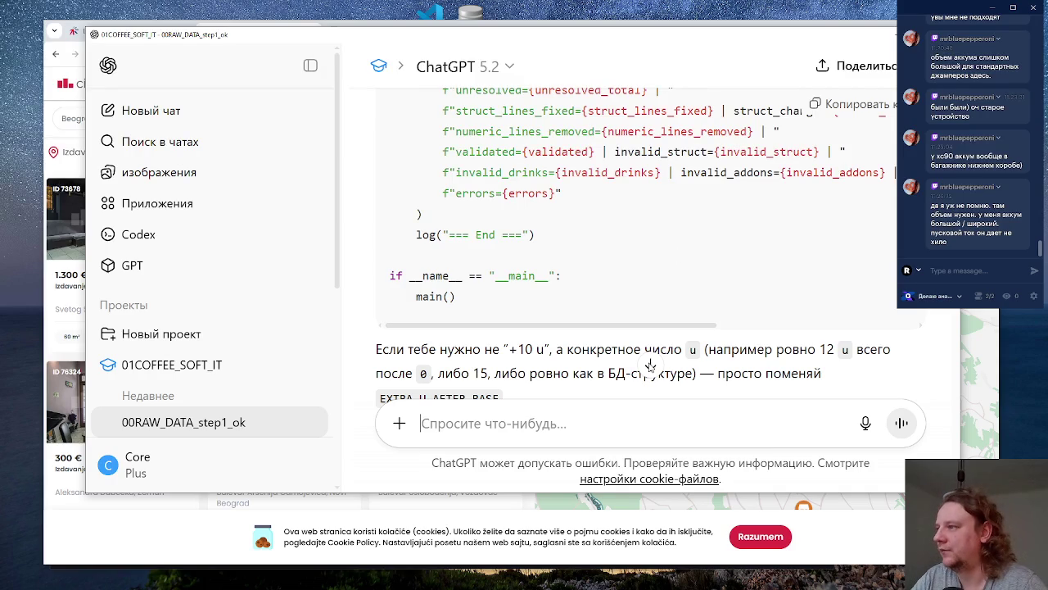
left_click(651, 366)
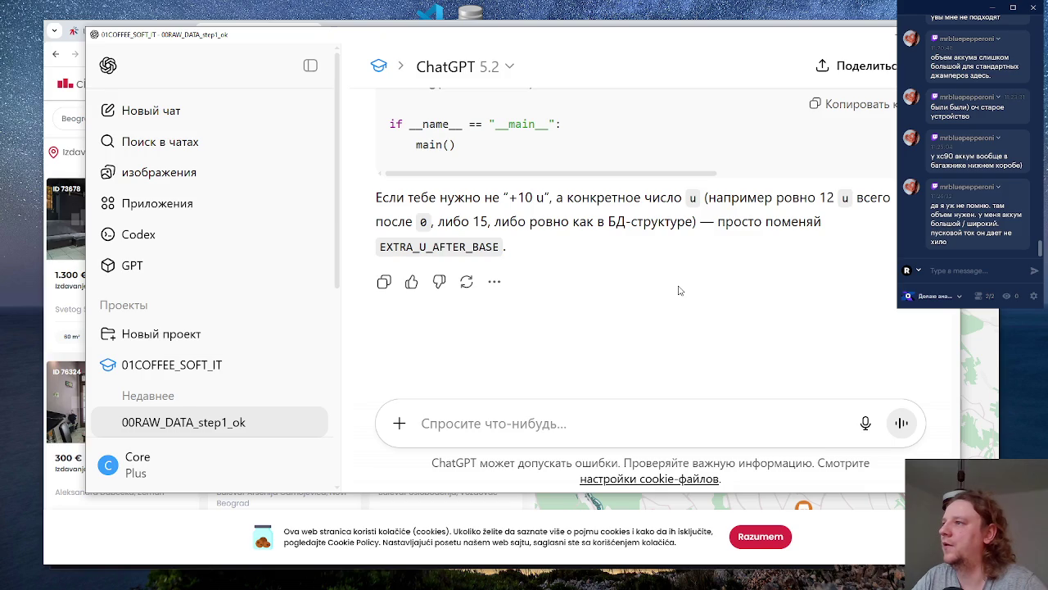
scroll(663, 288, "up", 3)
scroll(659, 286, "down", 3)
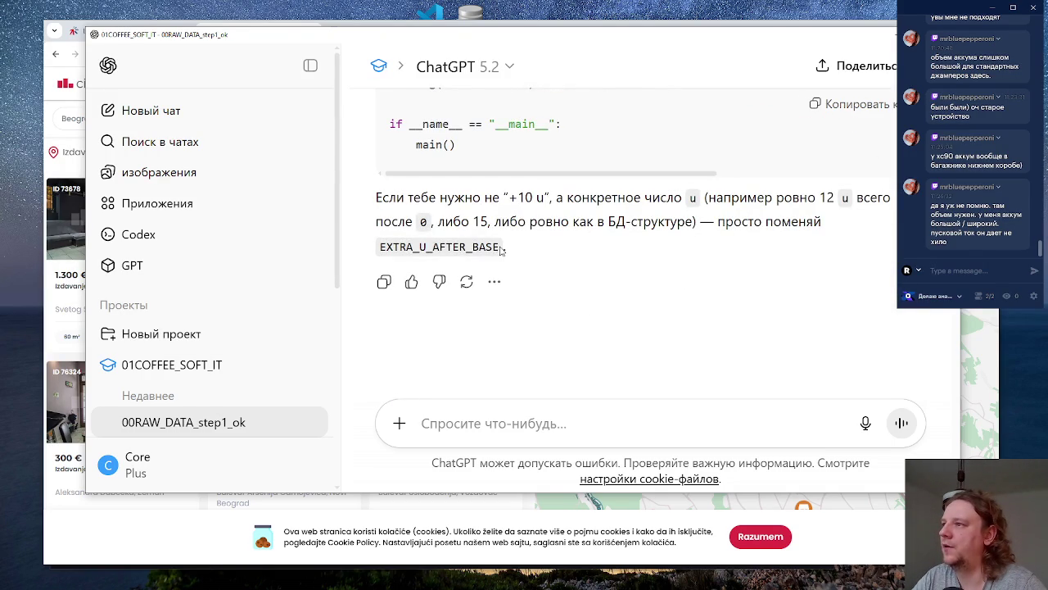
left_click_drag(501, 250, 379, 247)
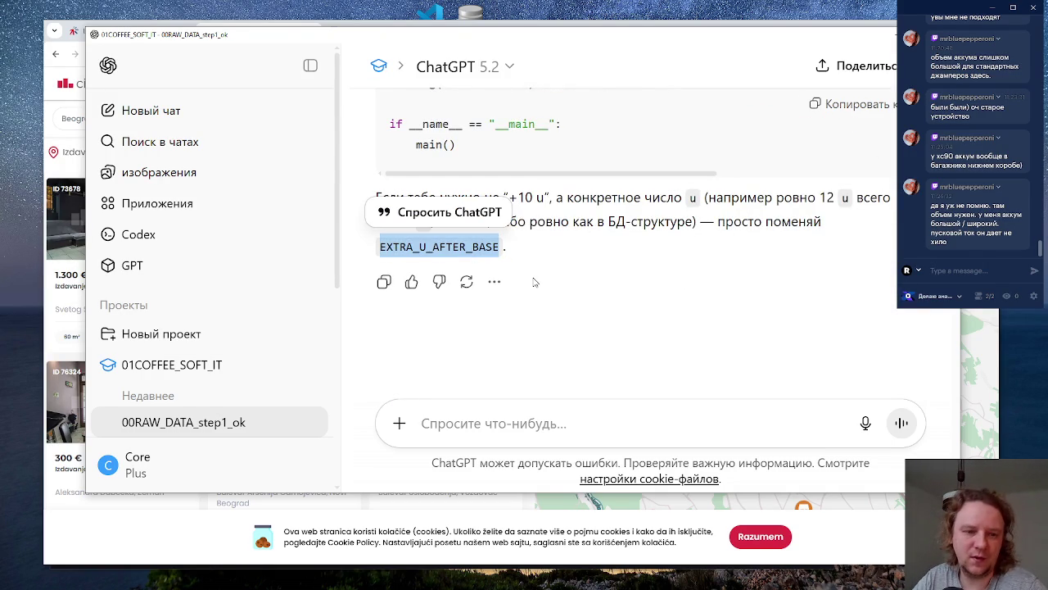
scroll(532, 282, "up", 5)
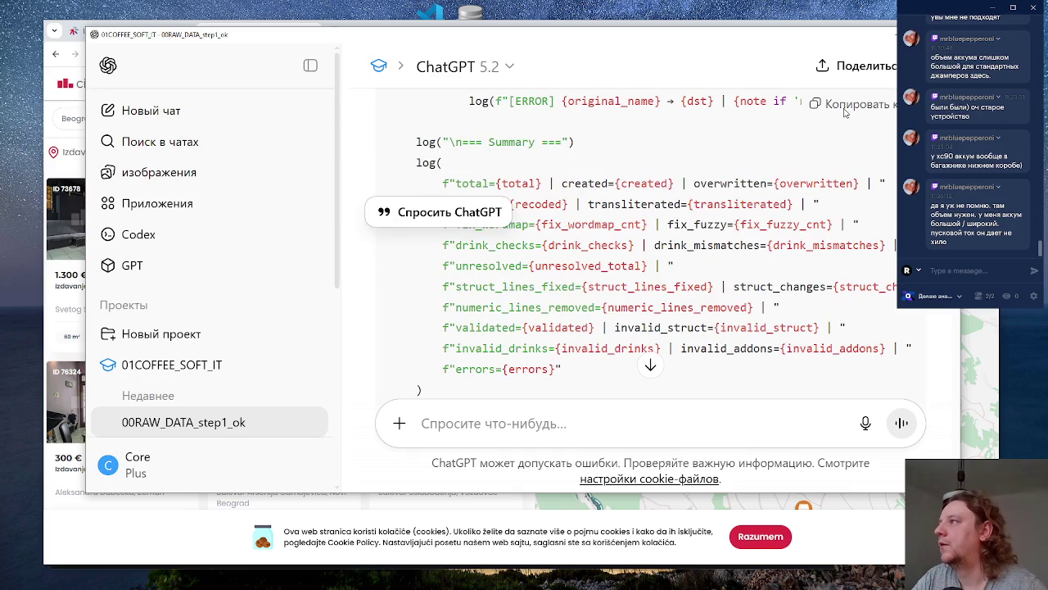
left_click(723, 266)
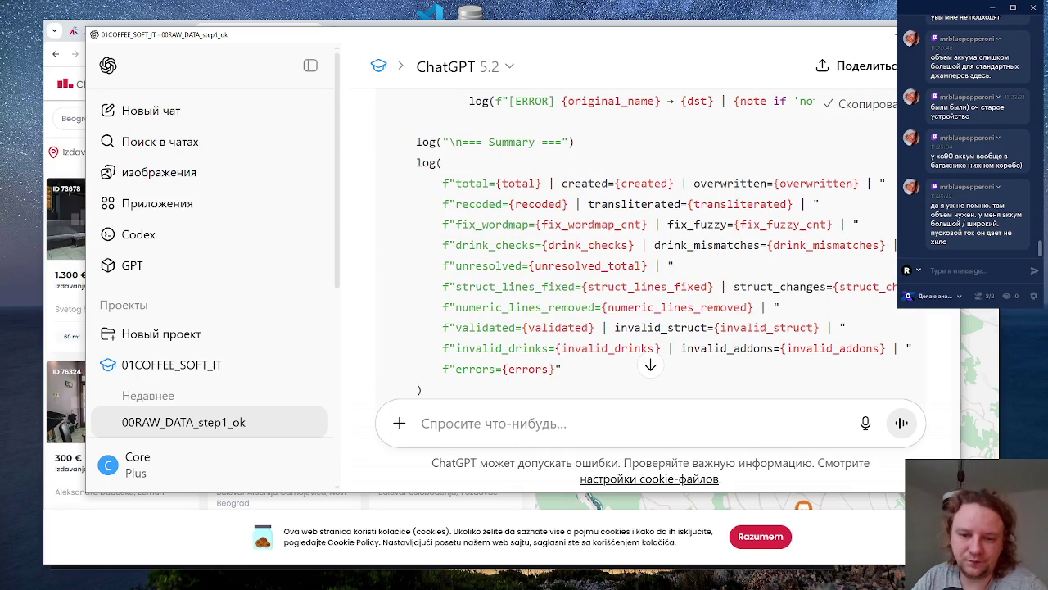
key("alt+Tab")
key("alt+Tab")
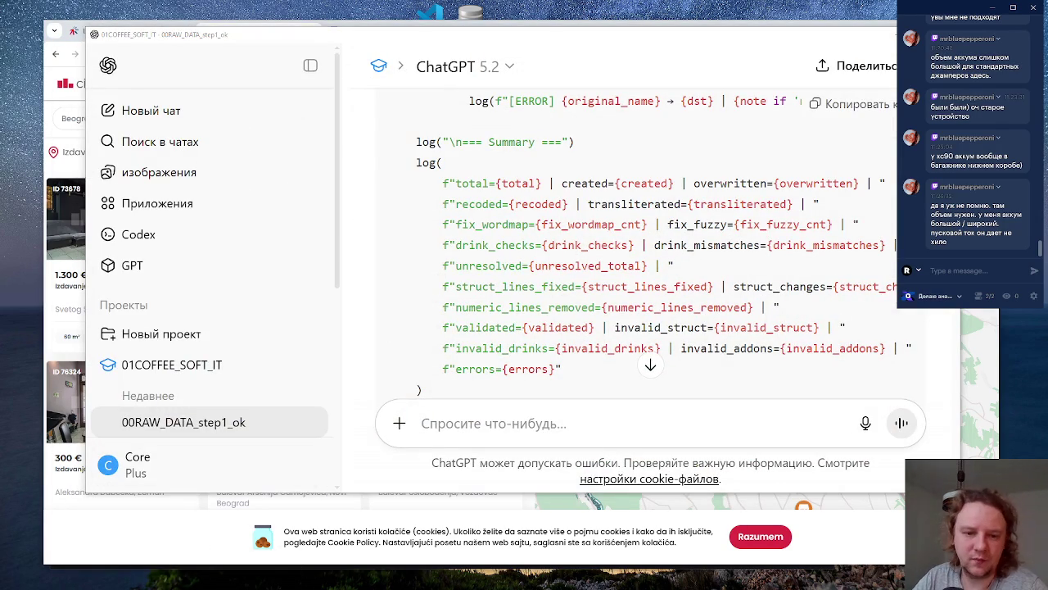
key("alt+Tab")
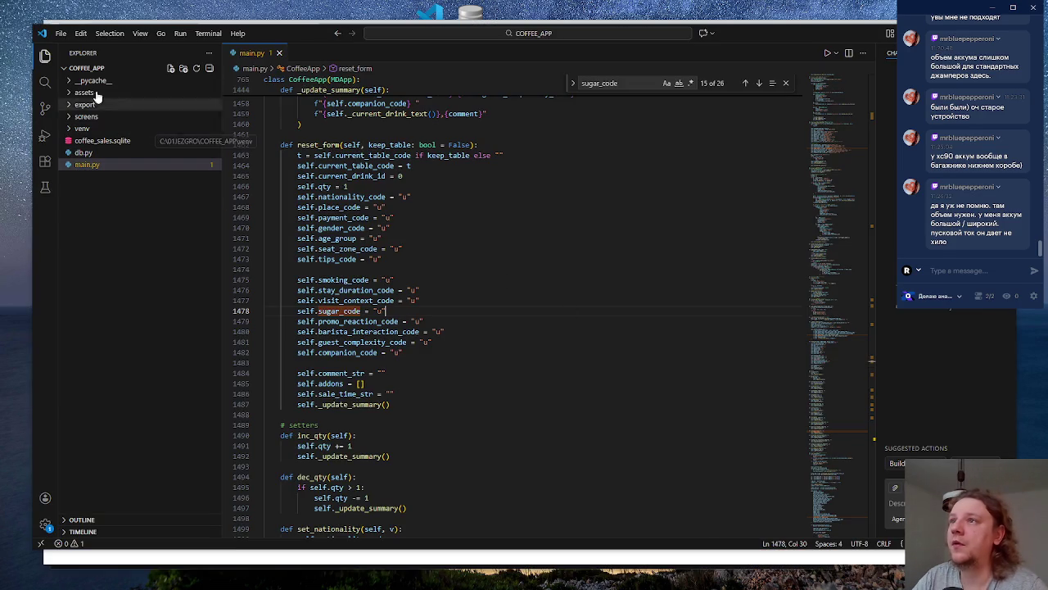
Open the scripts folder in VS Code via File > Open Folder.
left_click(59, 33)
left_click(97, 124)
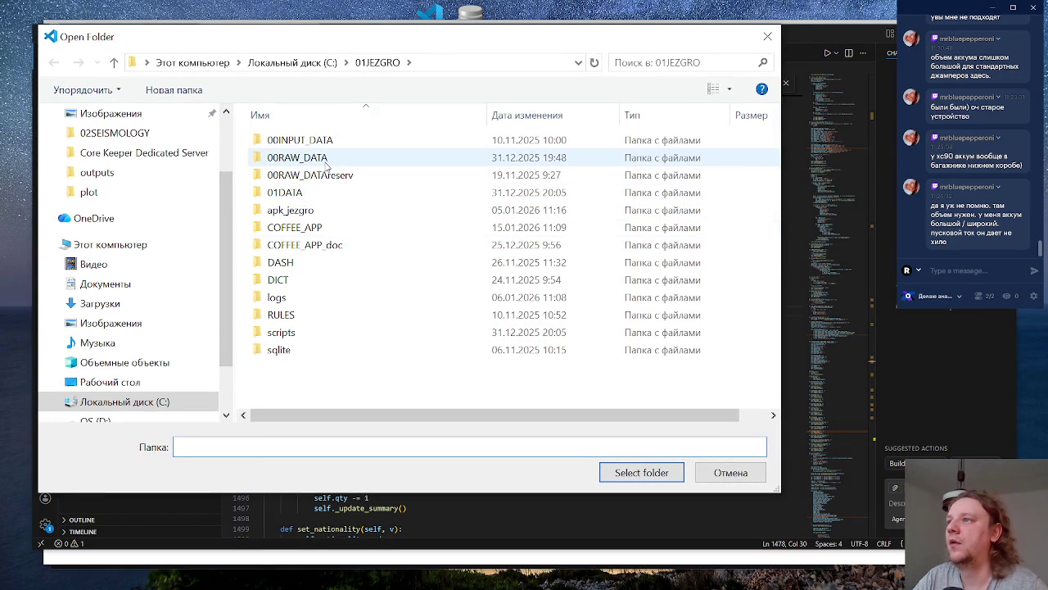
left_click(291, 336)
left_click(647, 476)
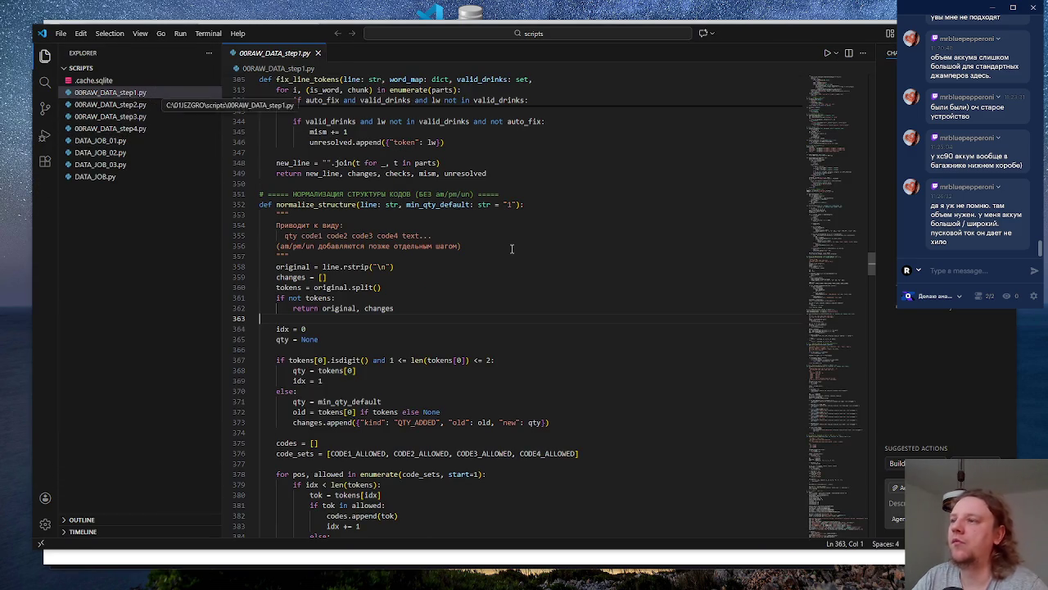
Replace all code in 00RAW_DATA_step1.py with the pasted ChatGPT script, then return to ChatGPT.
scroll(805, 226, "down", 3)
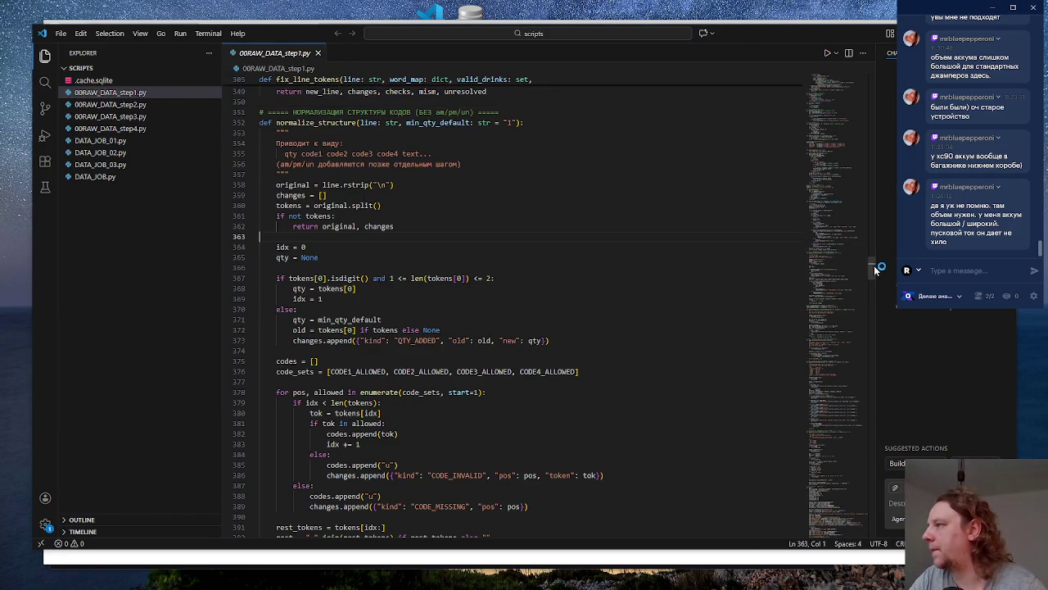
left_click_drag(880, 266, 850, 514)
scroll(549, 311, "down", 3)
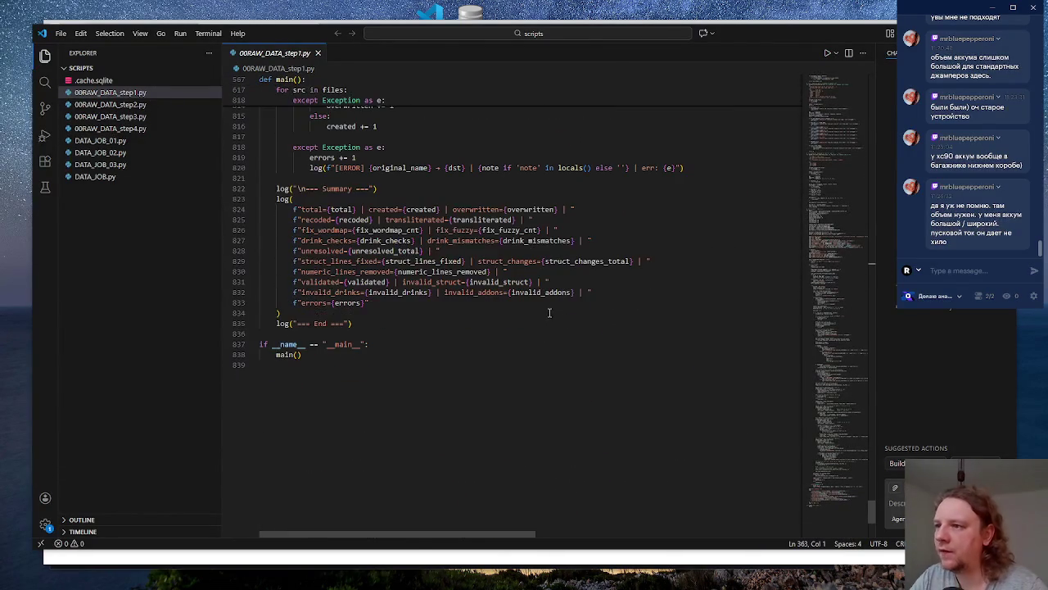
left_click(542, 283)
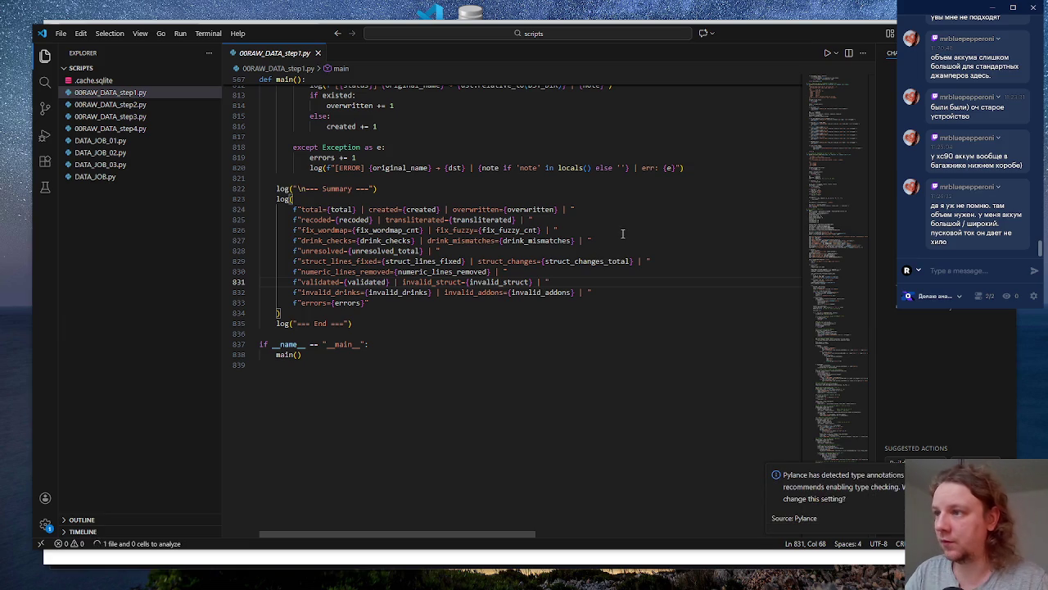
key("ctrl+a")
key("BackSpace")
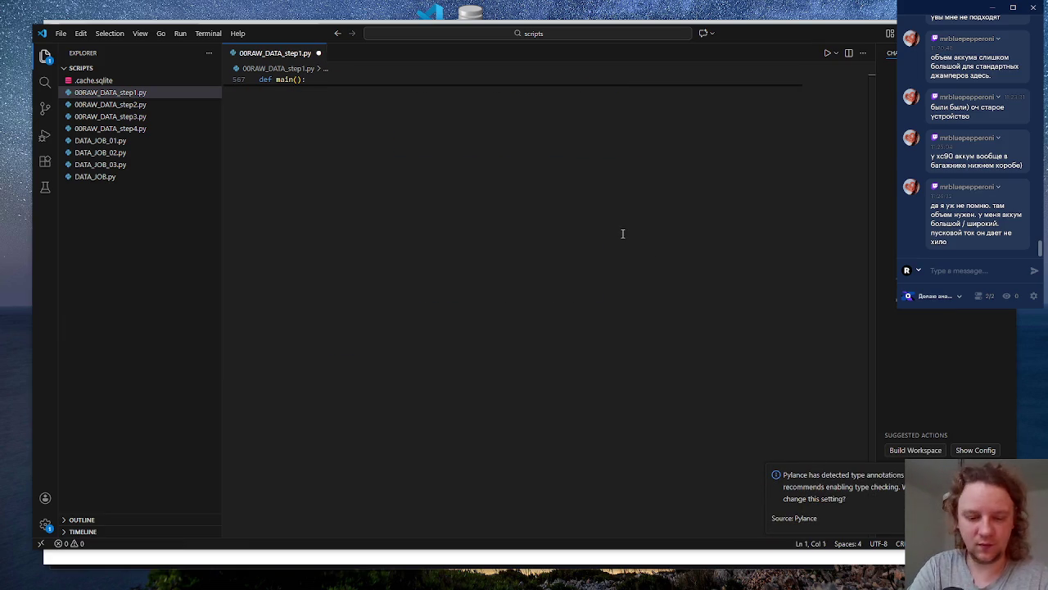
key("ctrl+v")
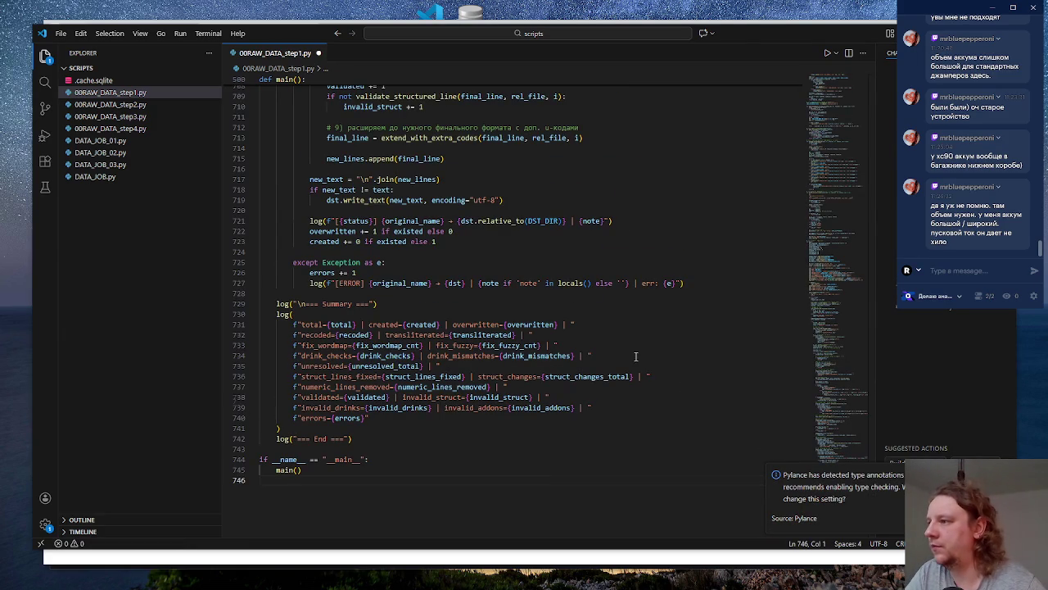
scroll(636, 355, "down", 4)
scroll(638, 355, "up", 4)
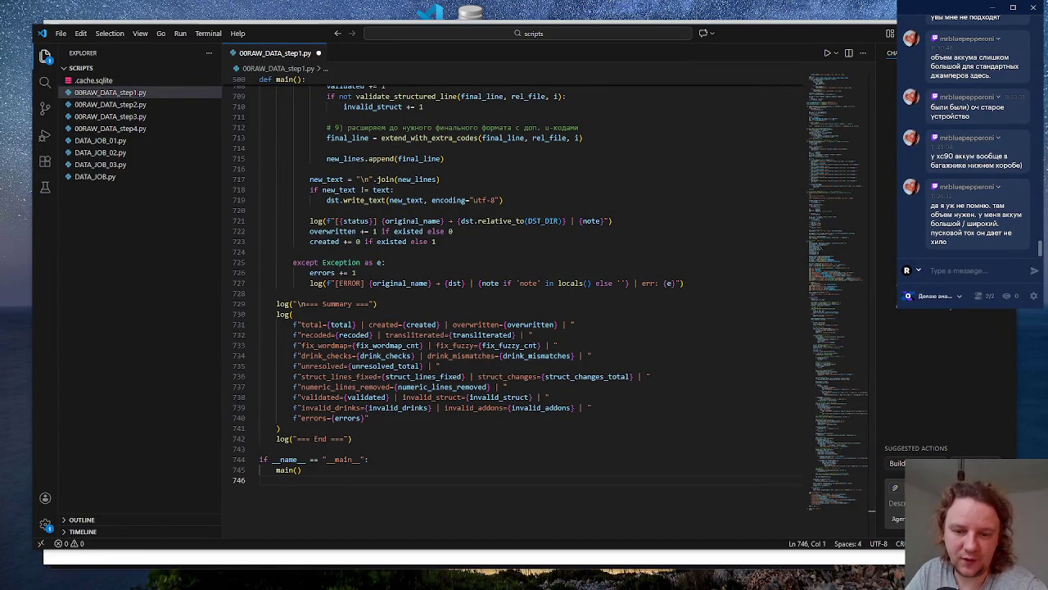
key("alt+Tab")
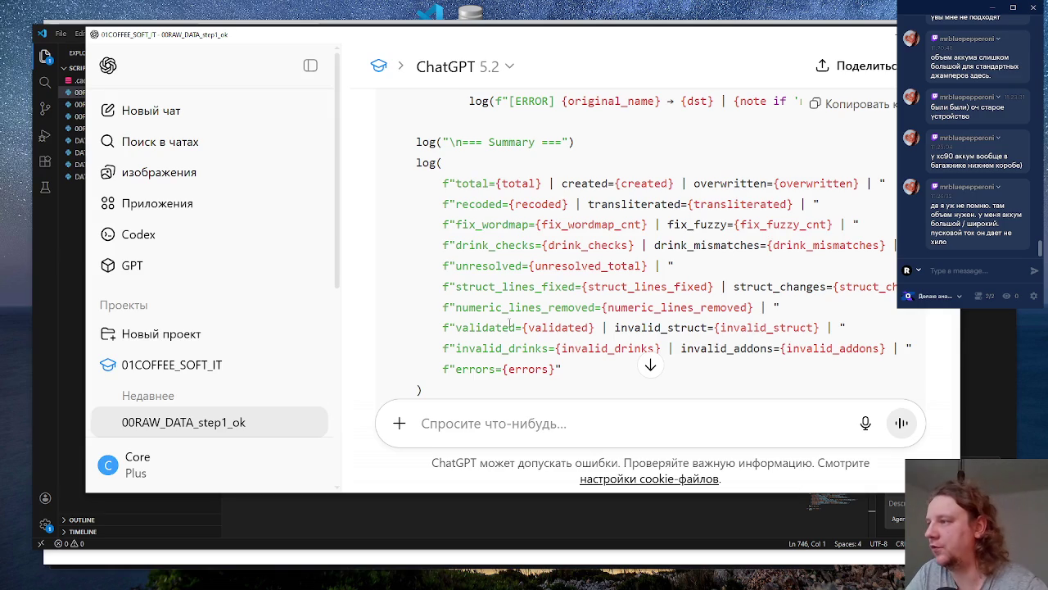
Scroll back through ChatGPT's reply to review the extra u placeholders in its example line.
left_click(650, 365)
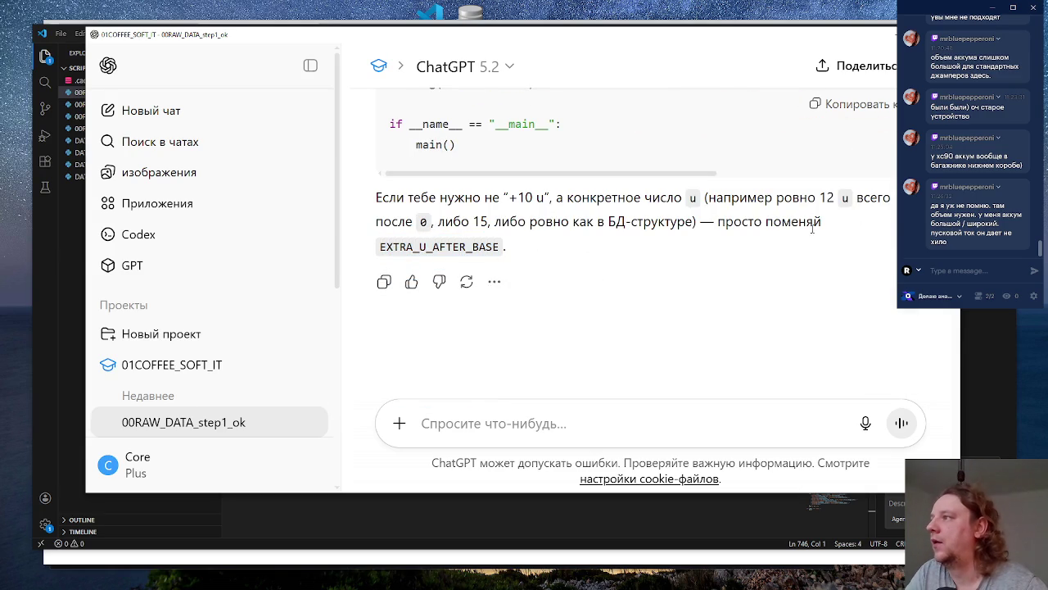
scroll(866, 269, "up", 1)
scroll(865, 269, "up", 1)
scroll(958, 434, "up", 15)
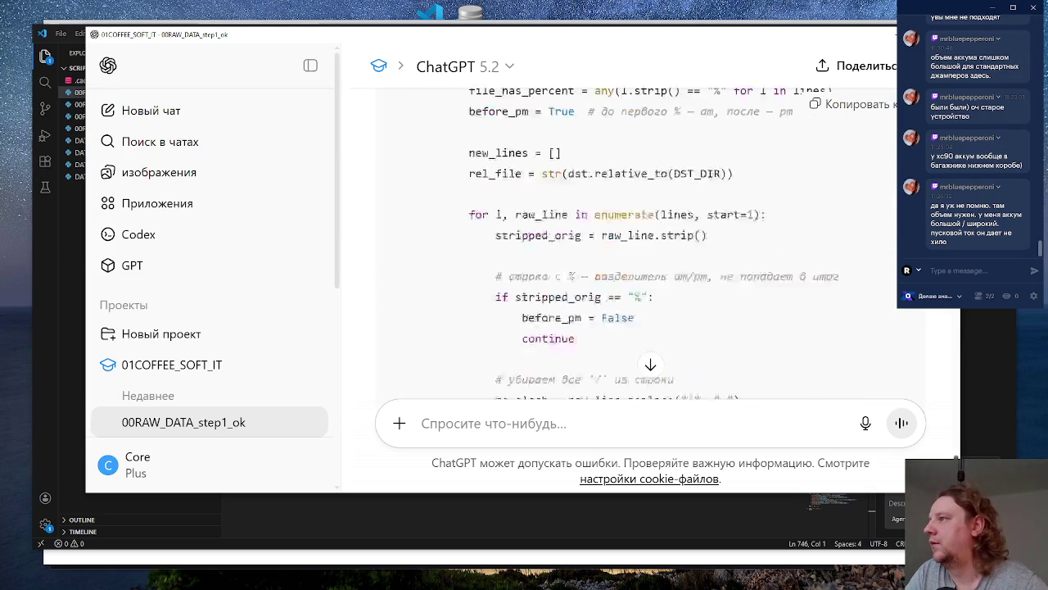
scroll(958, 434, "up", 15)
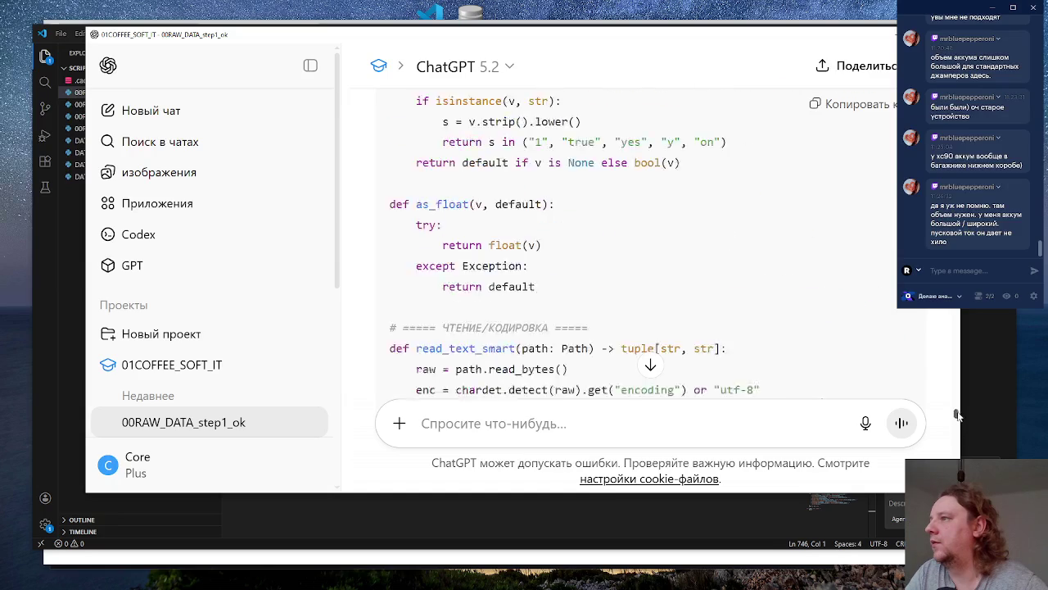
left_click_drag(967, 383, 967, 387)
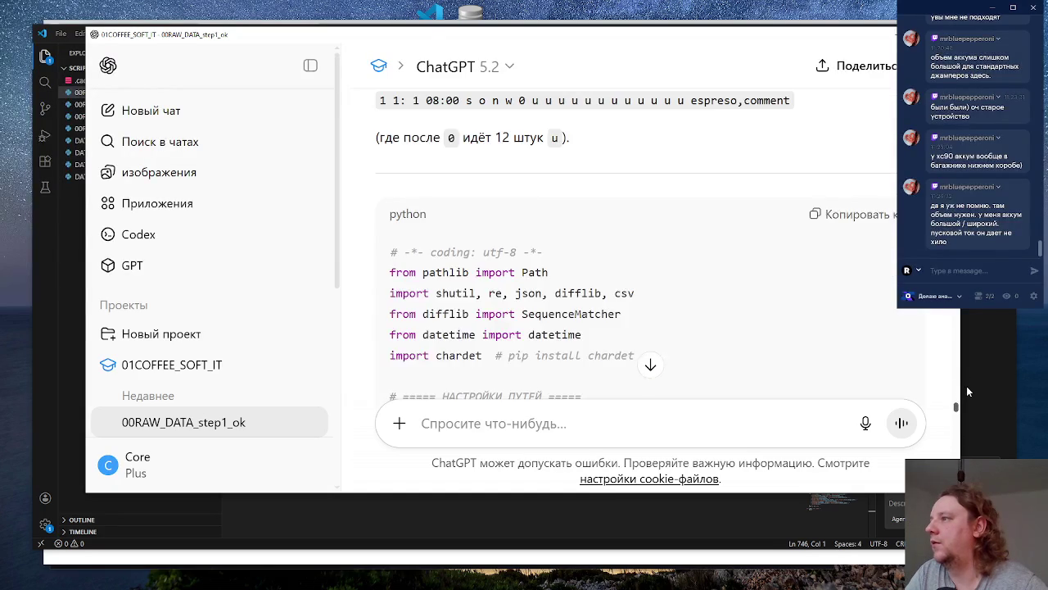
scroll(709, 228, "up", 2)
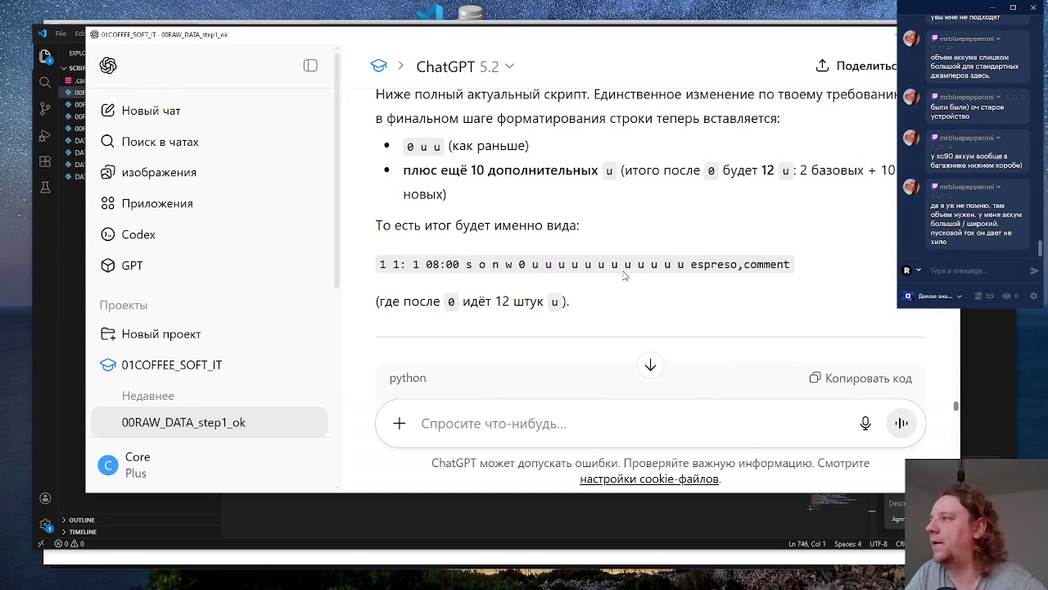
scroll(436, 258, "up", 2)
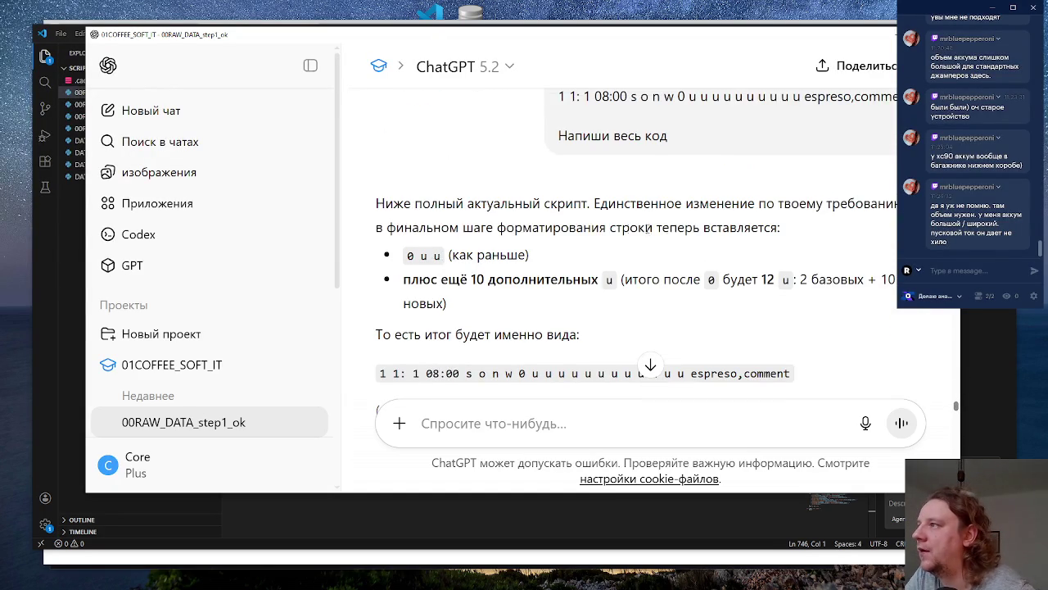
scroll(479, 312, "down", 2)
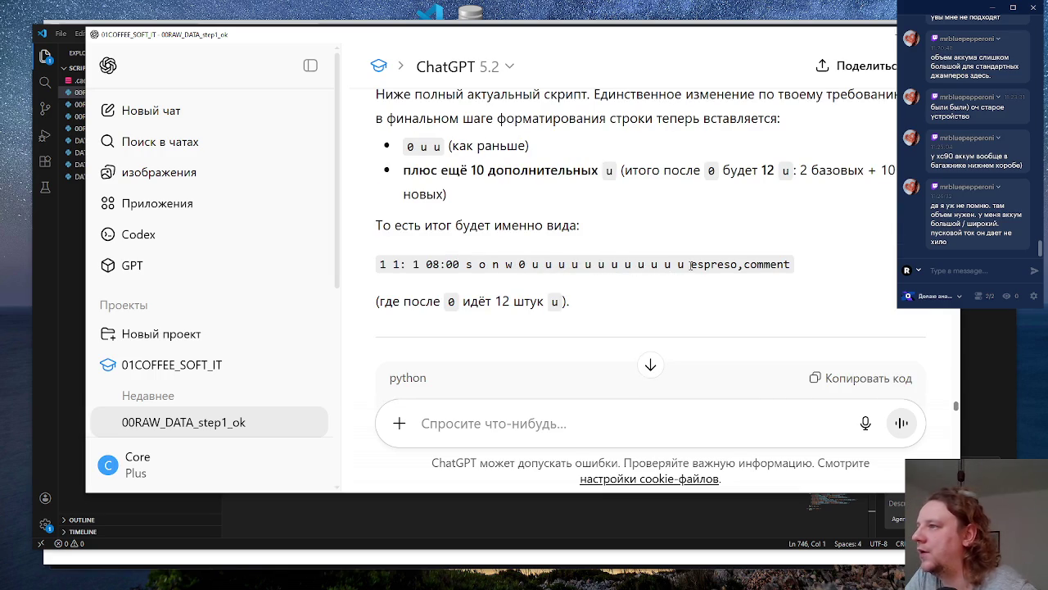
left_click_drag(686, 264, 619, 265)
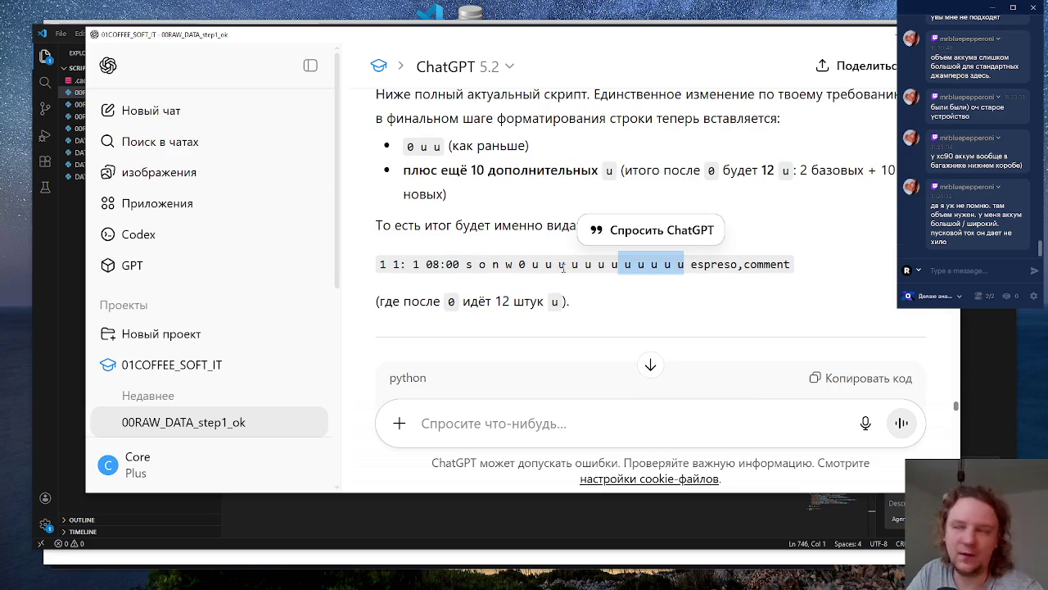
left_click(590, 280)
Select the EXTRA_U_AFTER_BASE name at the reply's end and minimize ChatGPT.
scroll(635, 260, "down", 3)
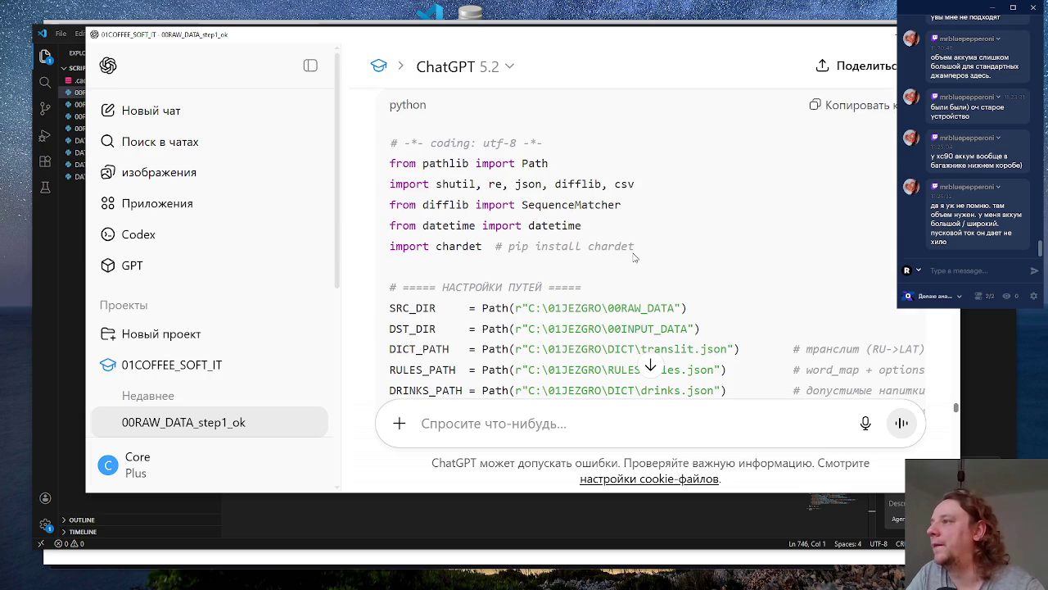
scroll(656, 379, "down", 3)
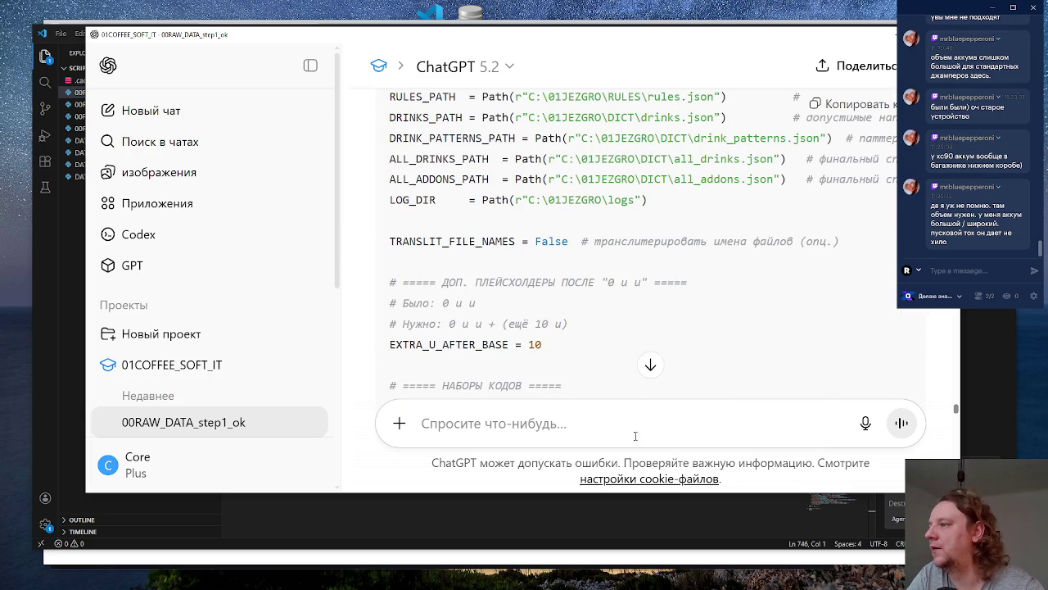
left_click(651, 366)
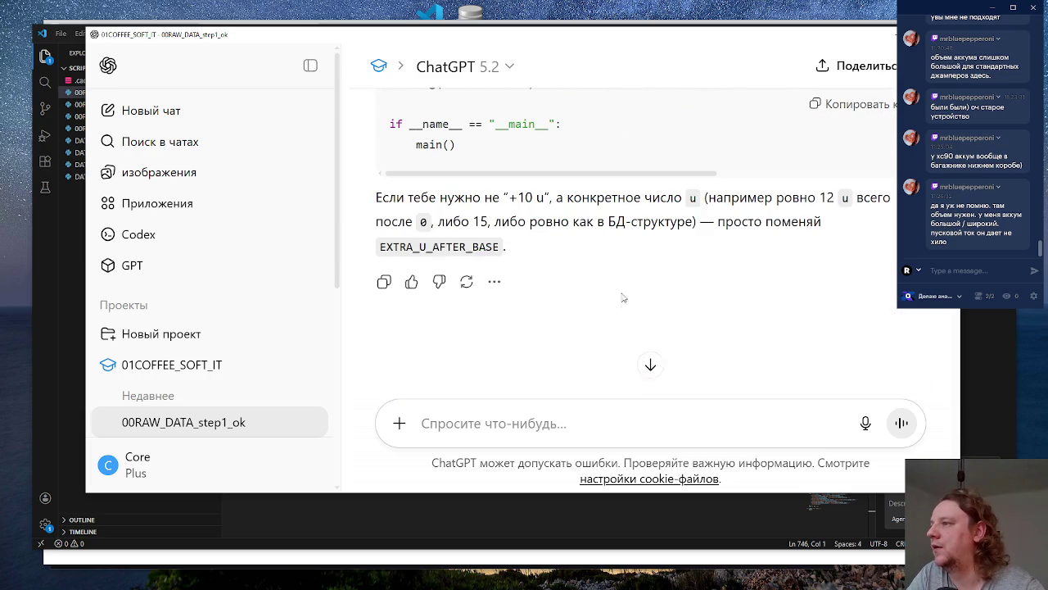
left_click_drag(506, 246, 379, 252)
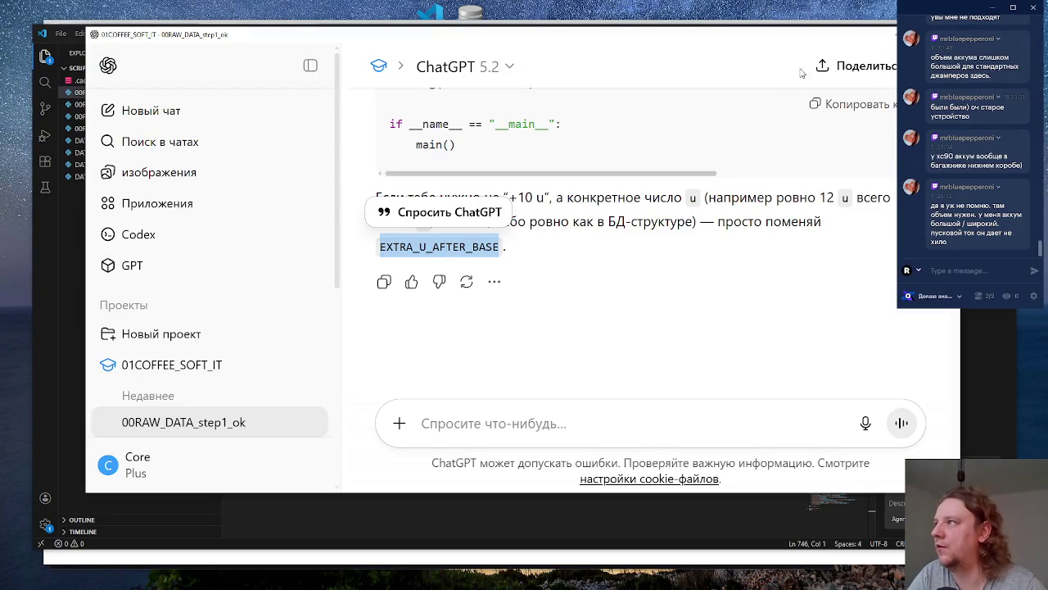
left_click(784, 41)
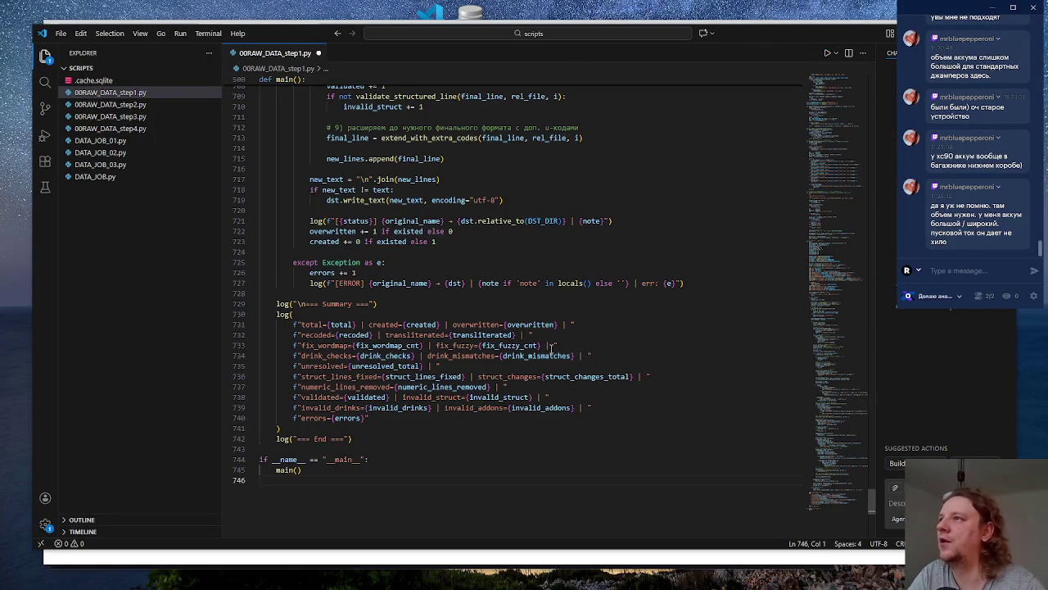
Find EXTRA_U_AFTER_BASE and change its value on line 24 and the line 23 comment to 8.
key("ctrl+f")
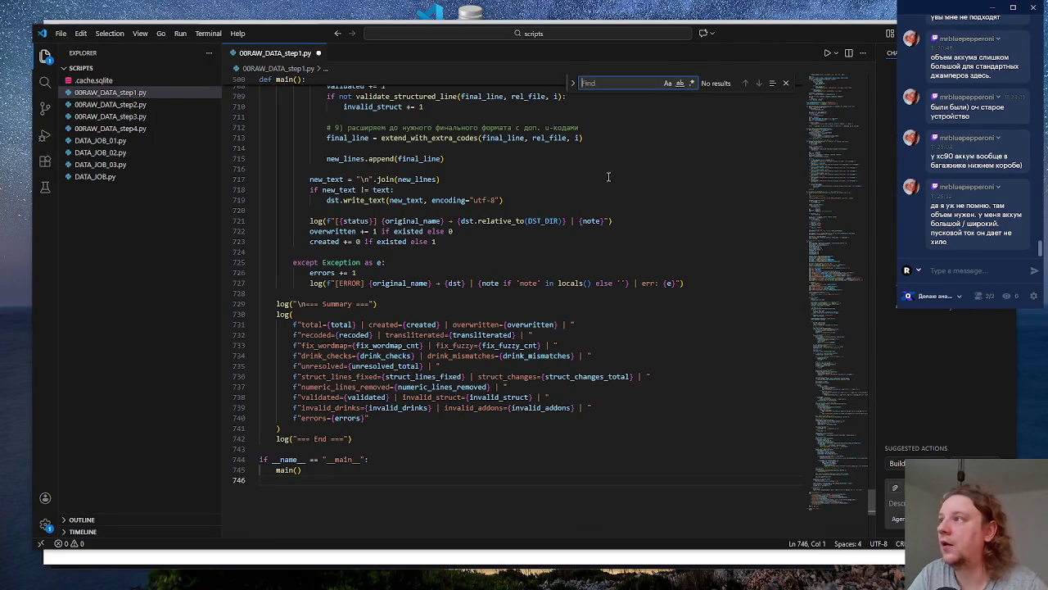
key("Return")
left_click(394, 311)
key("BackSpace")
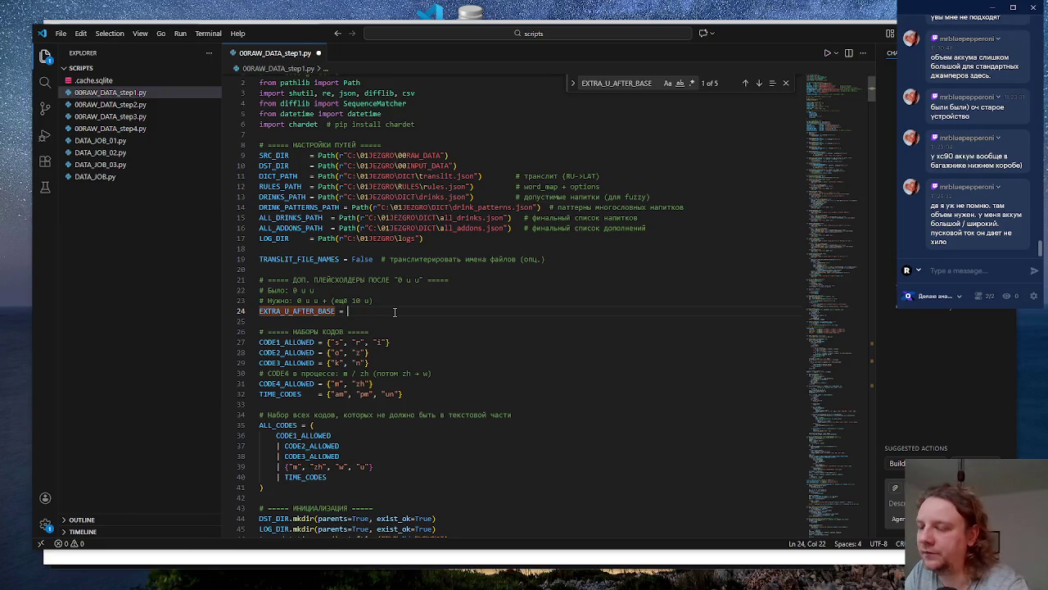
type("8")
left_click(359, 301)
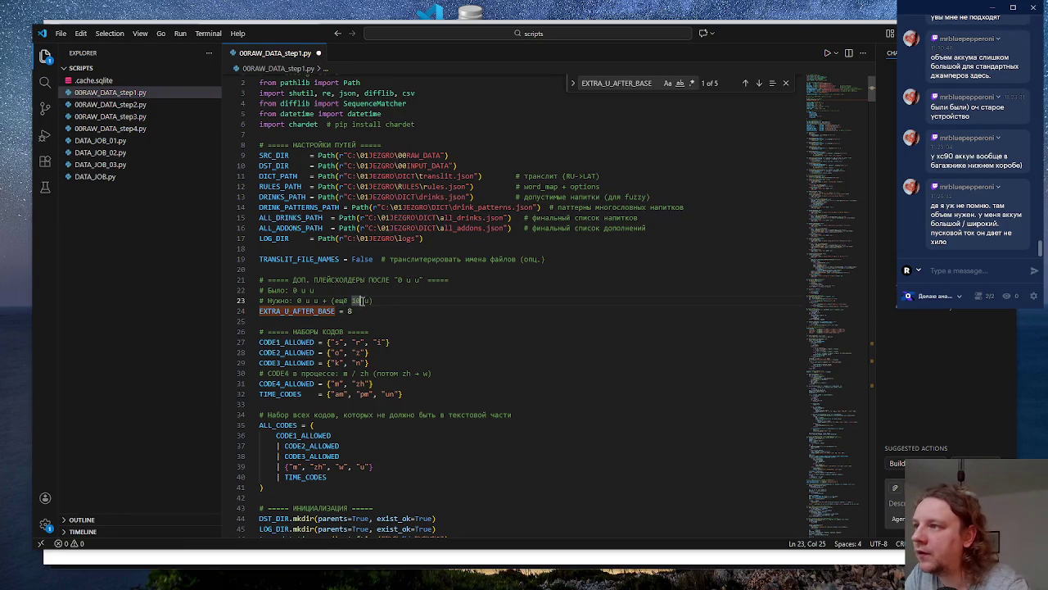
key("BackSpace")
type("8")
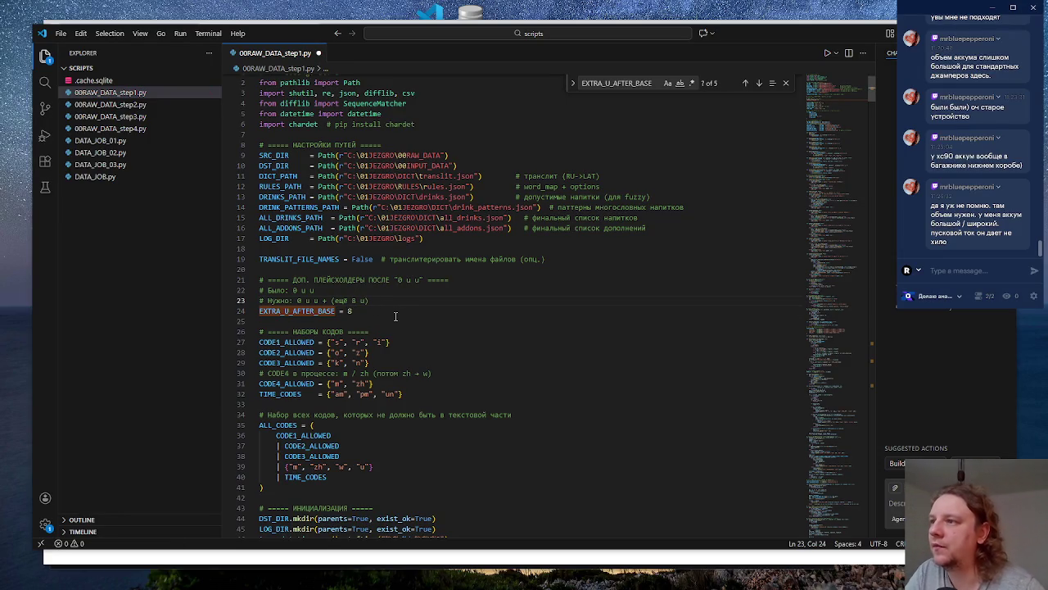
Save 00RAW_DATA_step1.py and run it with Run Python File.
left_click(394, 311)
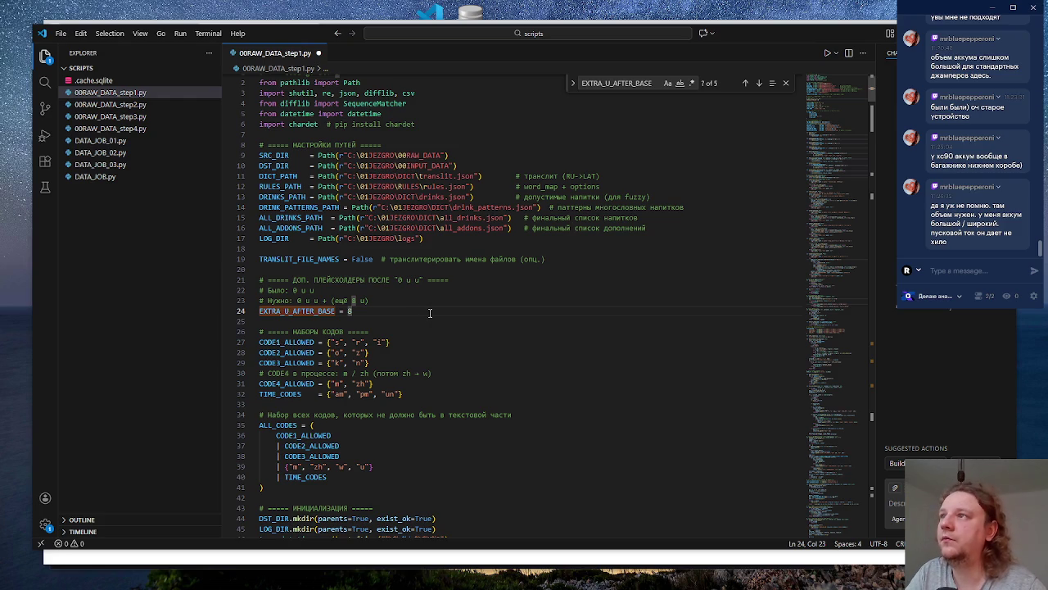
key("ctrl+s")
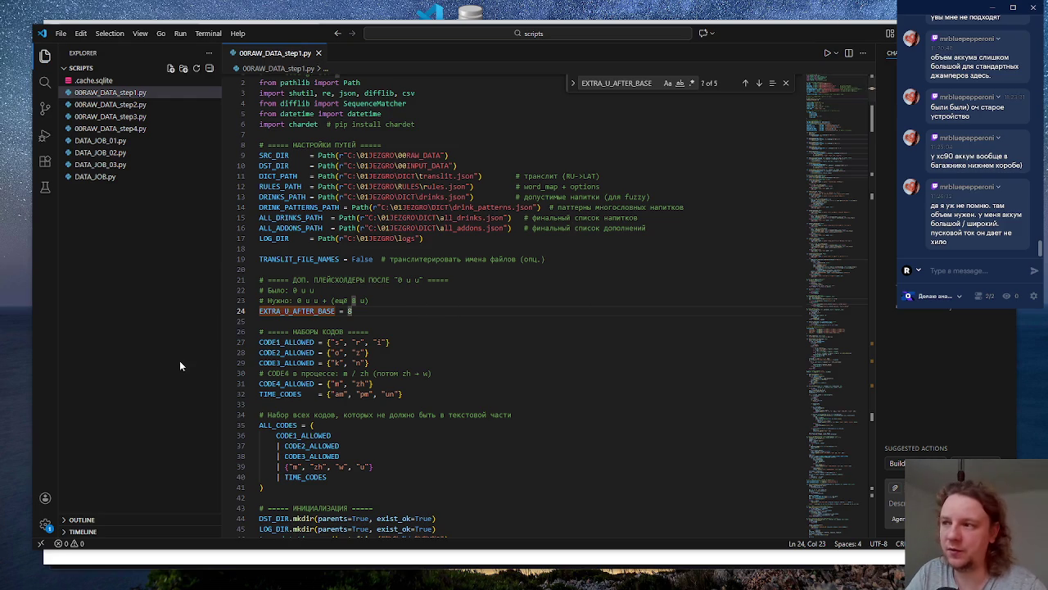
left_click(827, 54)
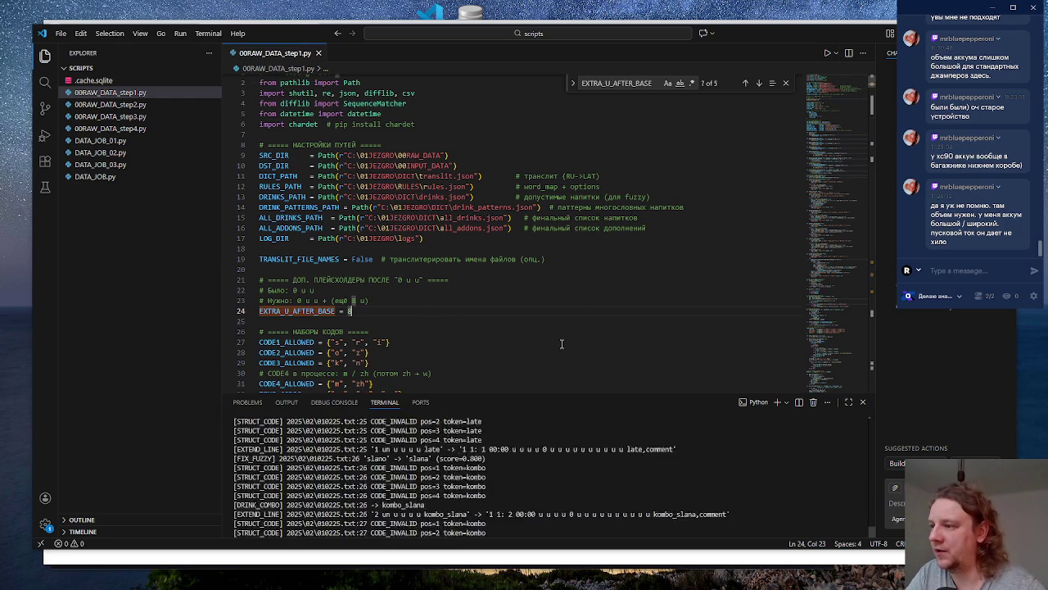
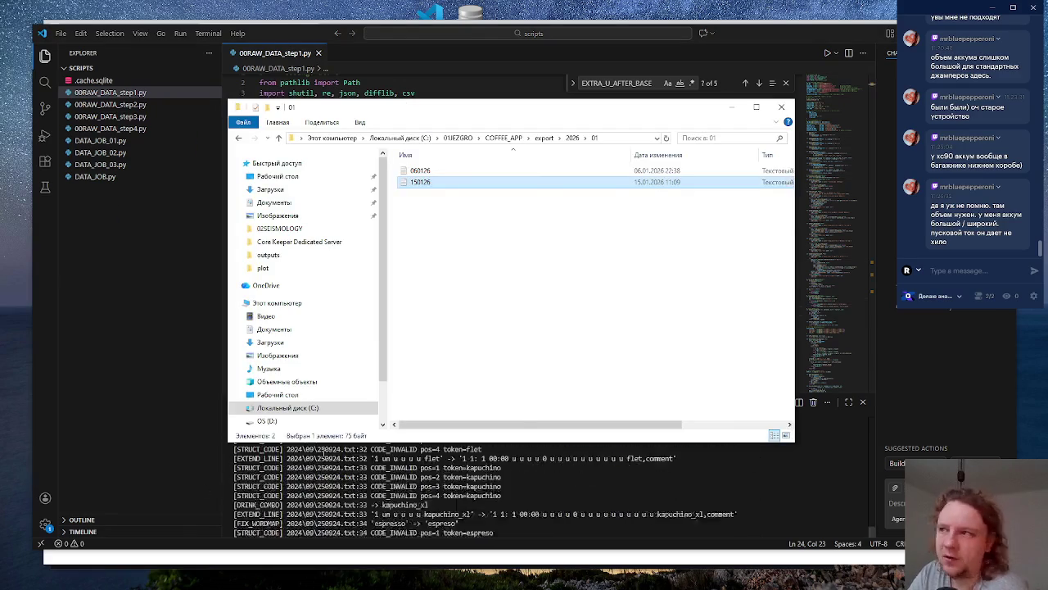
Navigate up from folder 01 to the 01JEZGRO project folder and open its logs folder.
left_click(503, 138)
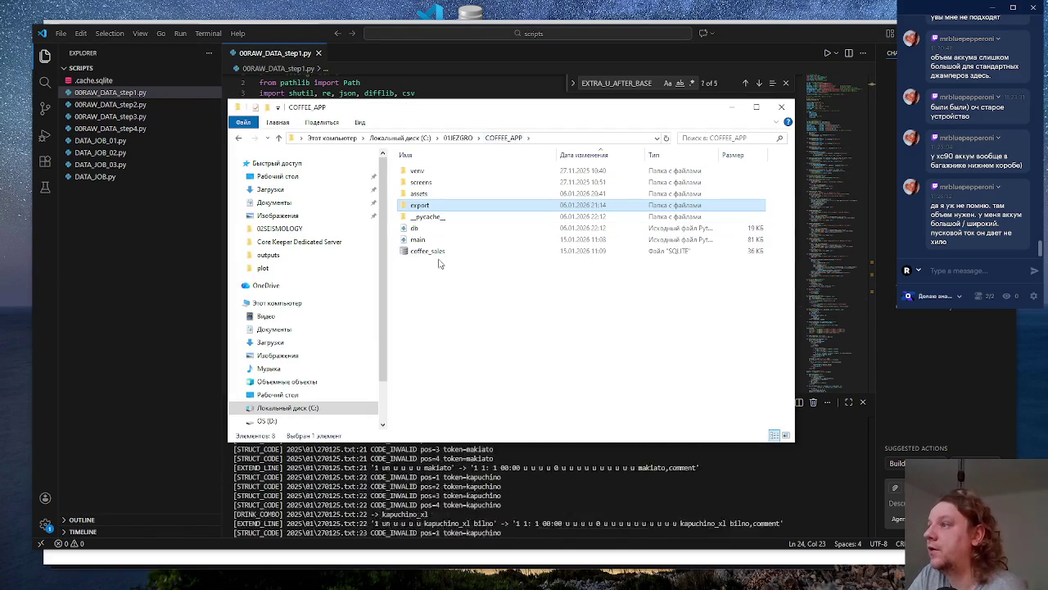
left_click(458, 138)
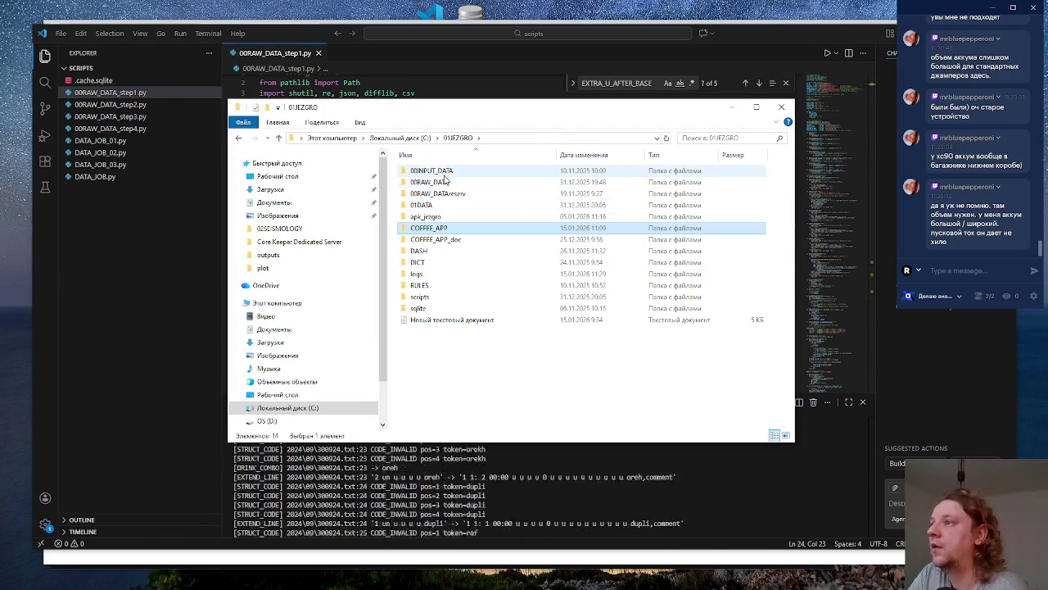
mouse_move(424, 208)
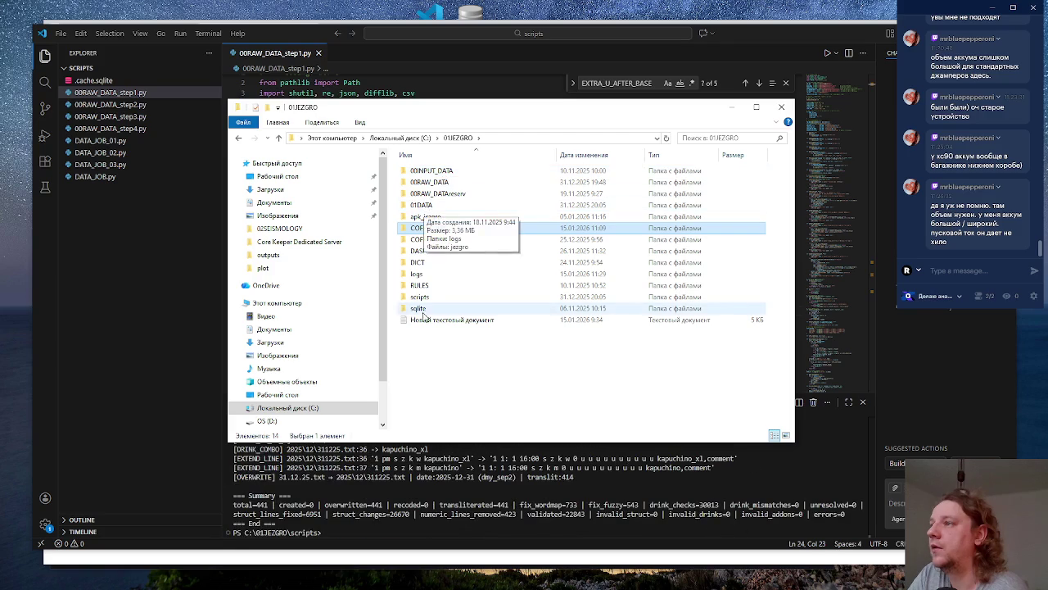
double_click(423, 274)
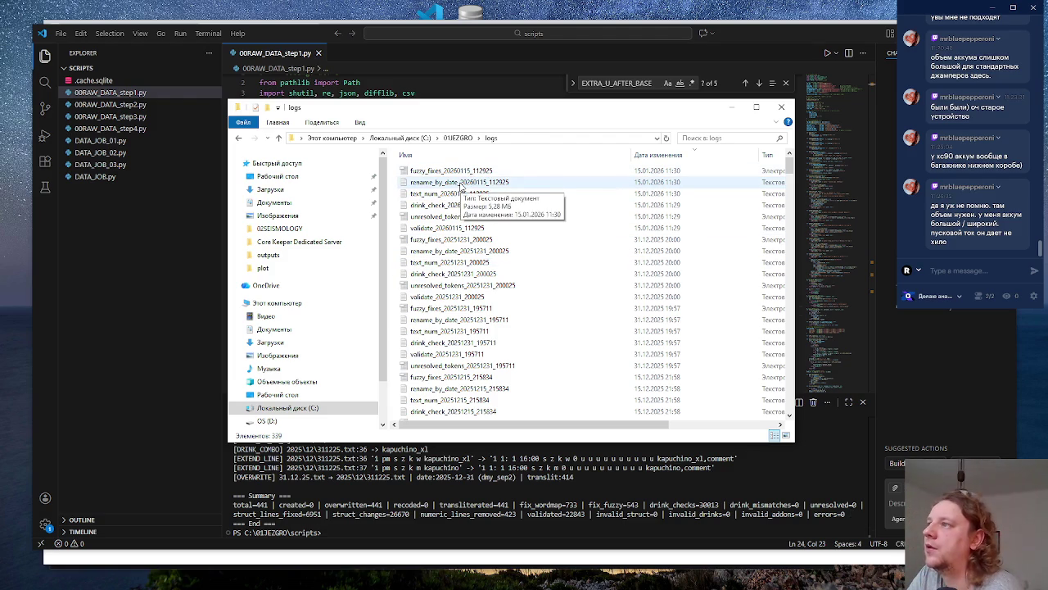
Open the newest rename_by_date log, widen the window, and check the fix_wordmap=733 summary count.
double_click(458, 182)
scroll(399, 352, "down", 4)
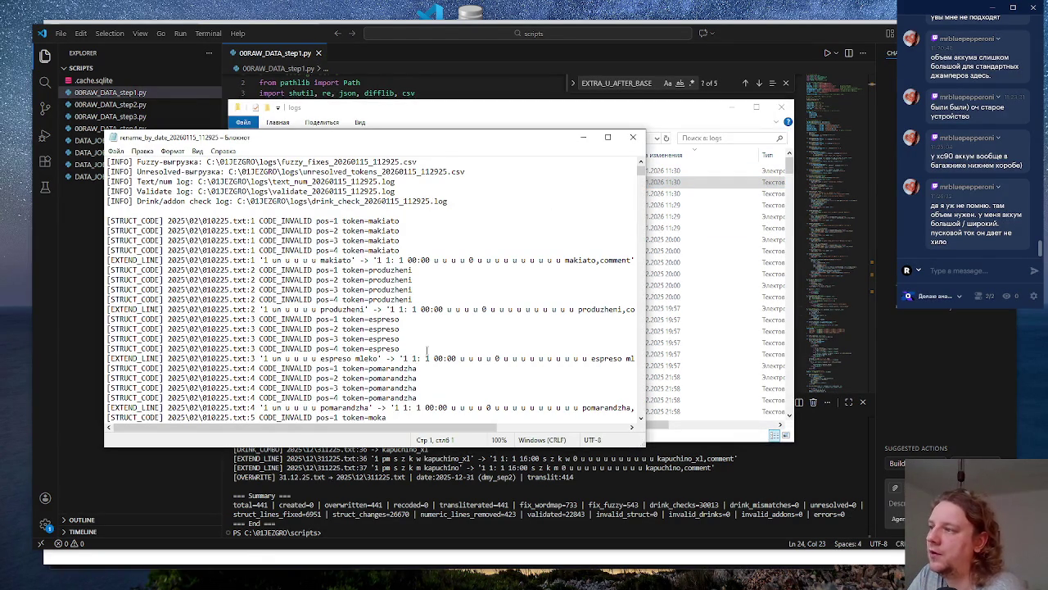
left_click_drag(646, 352, 689, 352)
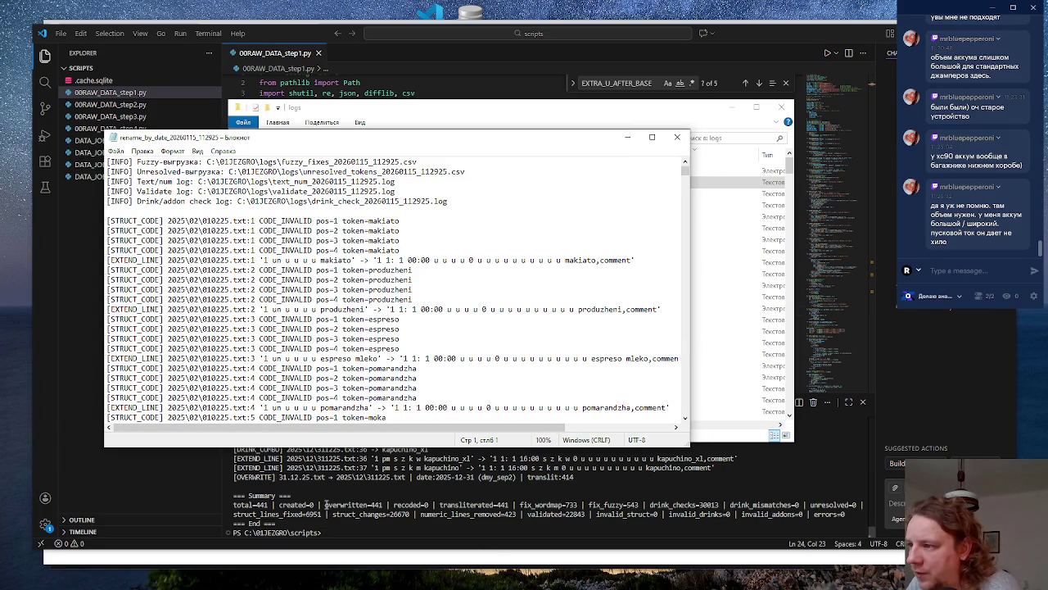
left_click_drag(521, 505, 583, 505)
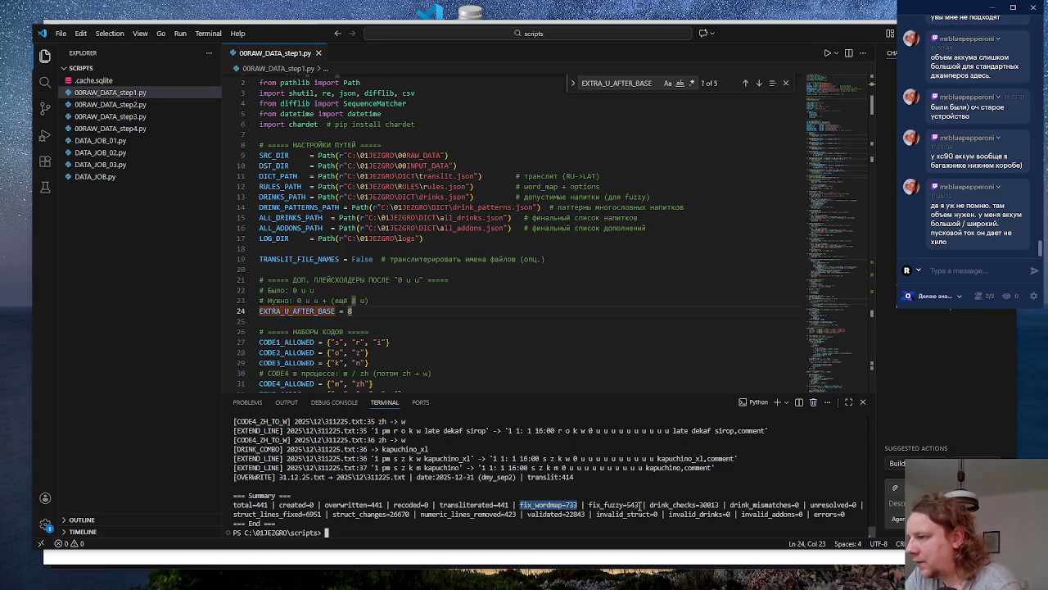
left_click_drag(639, 506, 598, 505)
left_click_drag(720, 506, 677, 505)
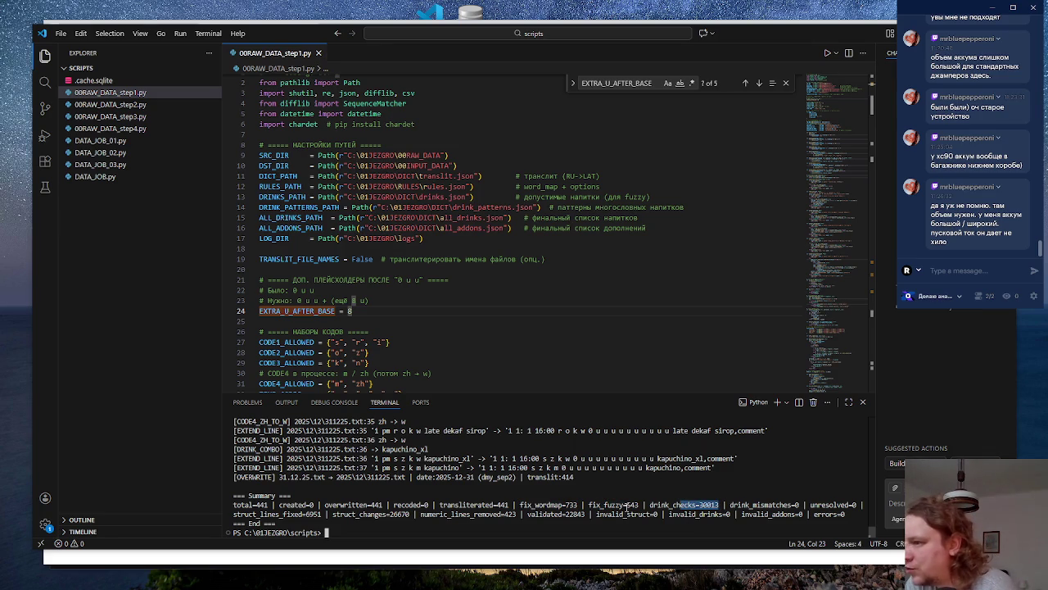
left_click_drag(323, 514, 286, 514)
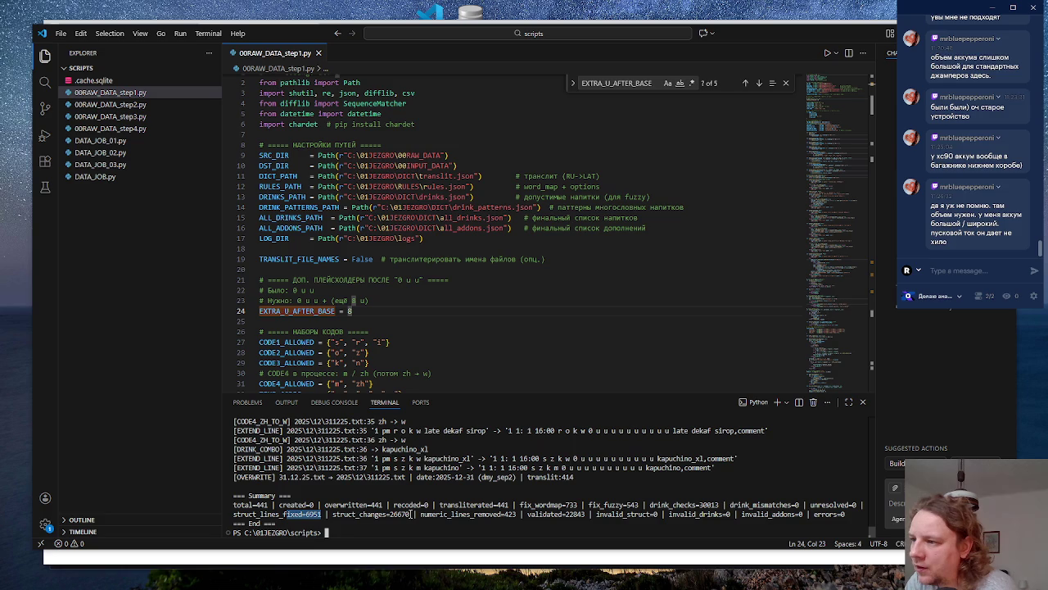
left_click_drag(411, 514, 366, 515)
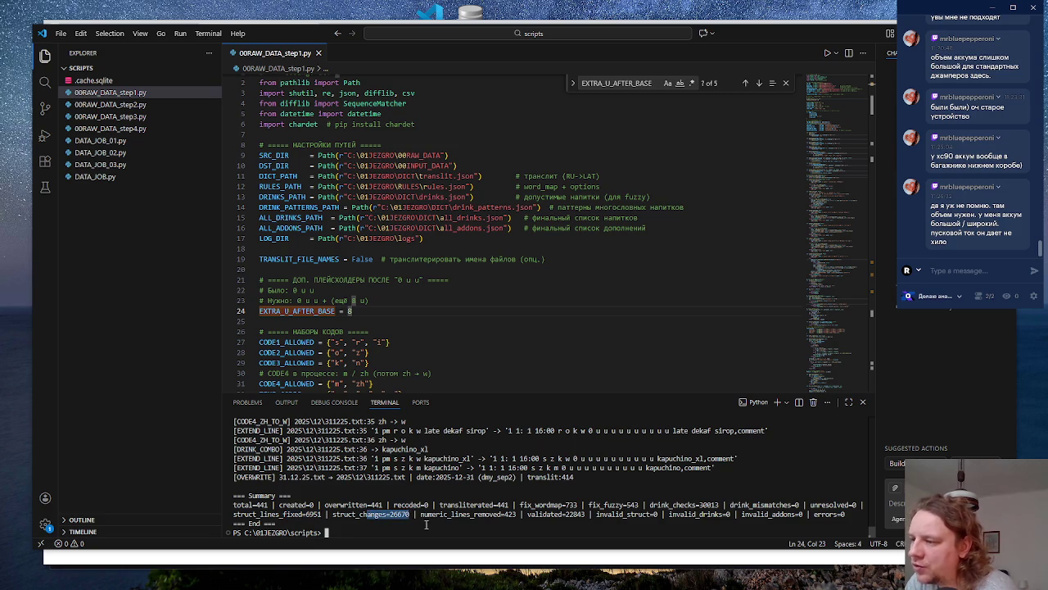
left_click(410, 514)
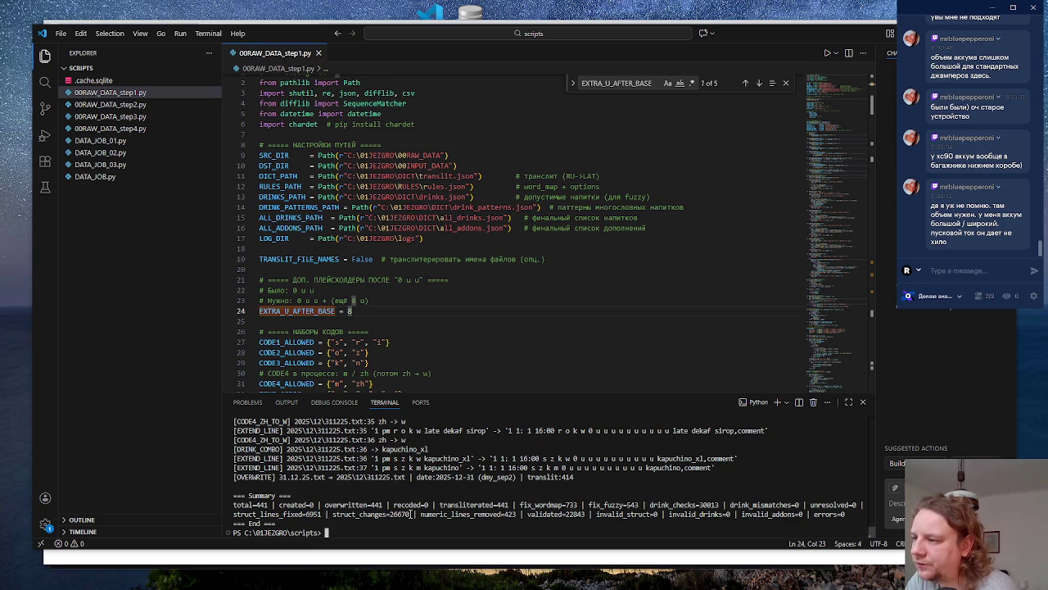
left_click_drag(410, 514, 359, 514)
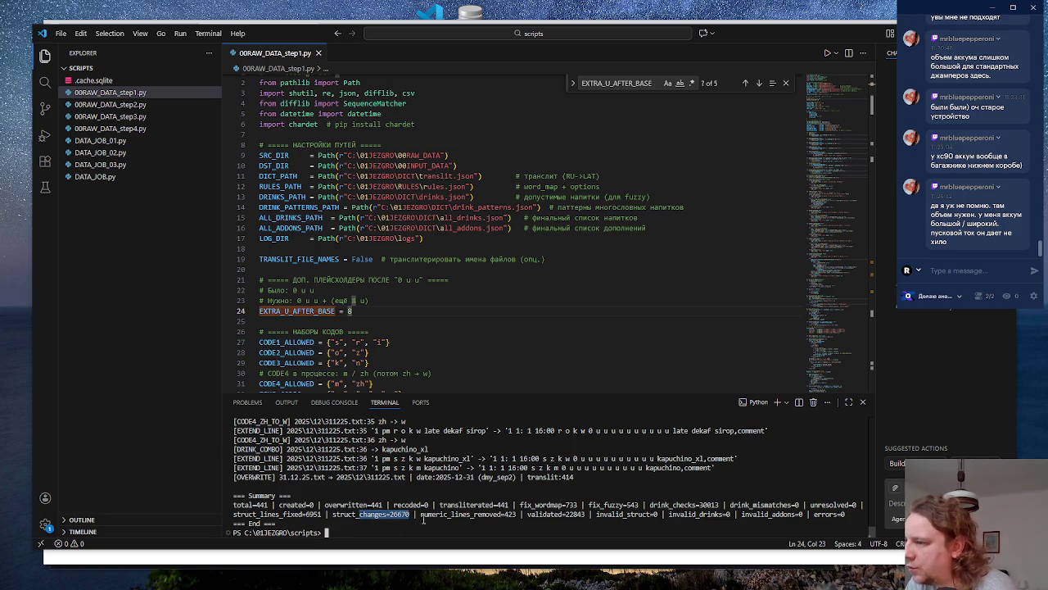
left_click_drag(519, 514, 420, 515)
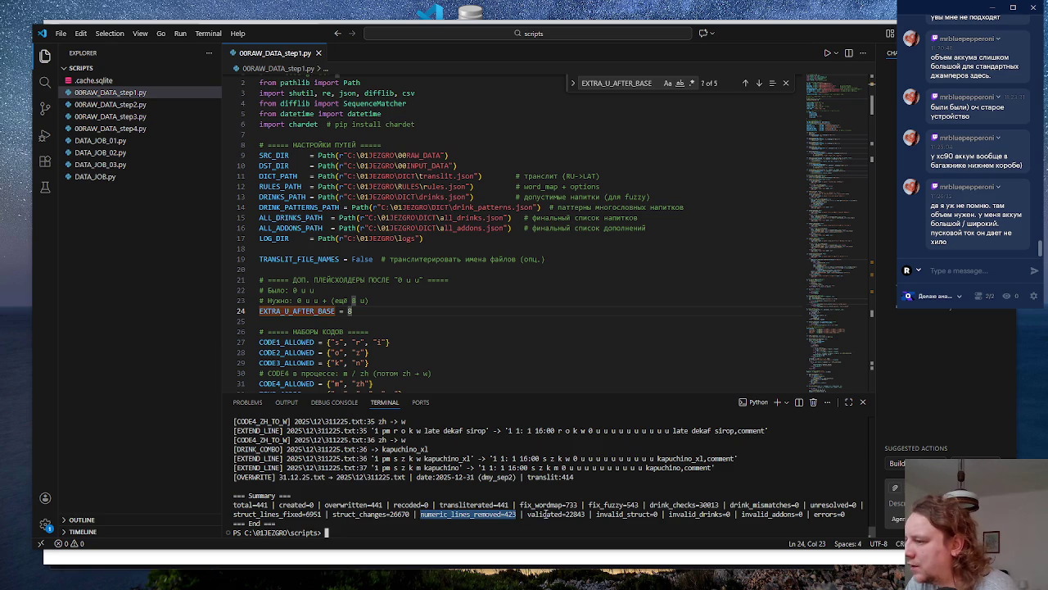
left_click(538, 514)
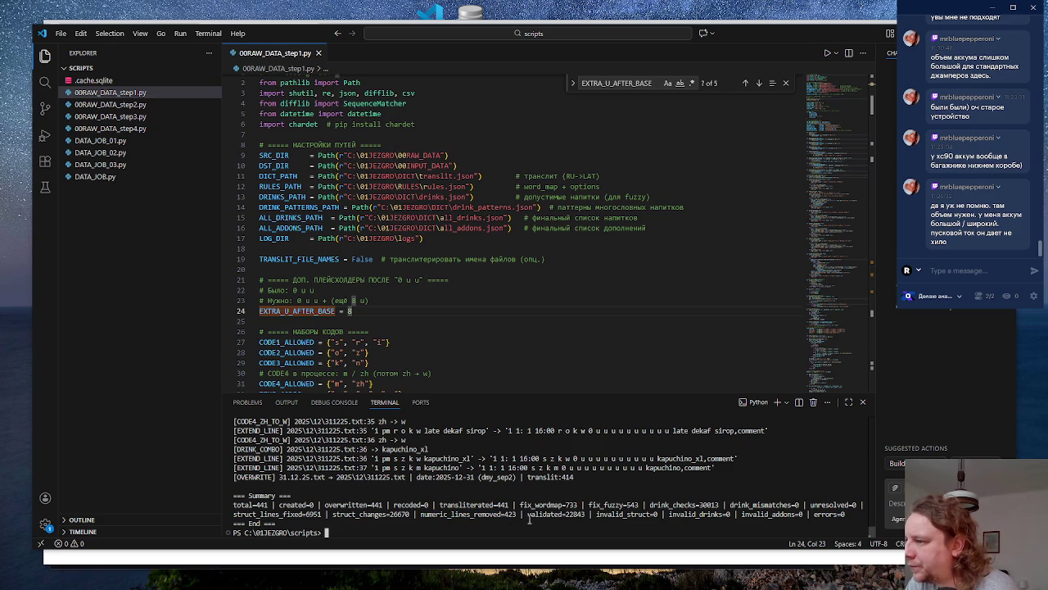
left_click_drag(586, 515, 524, 514)
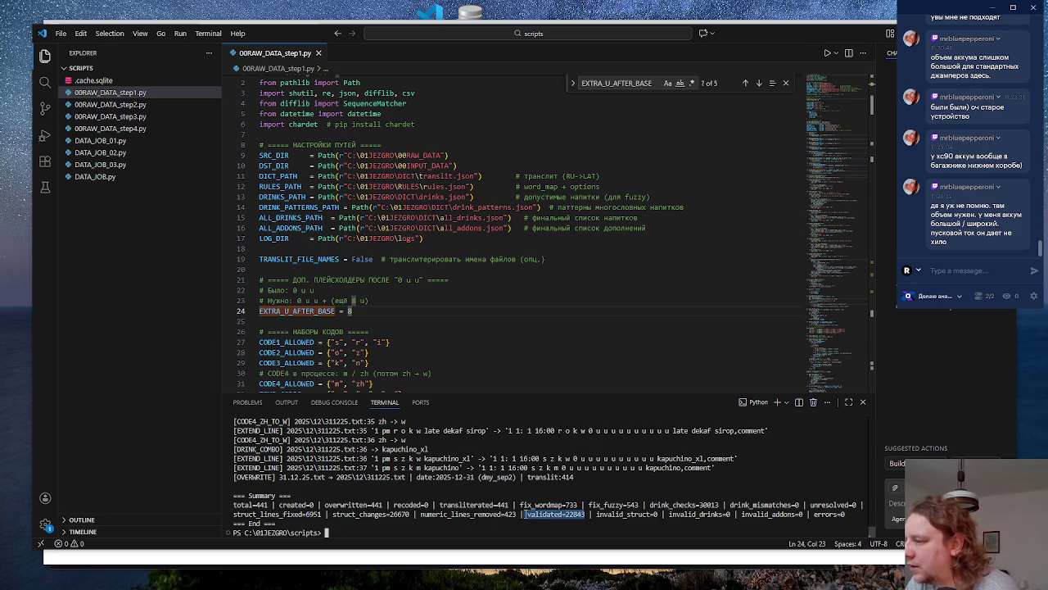
left_click(651, 509)
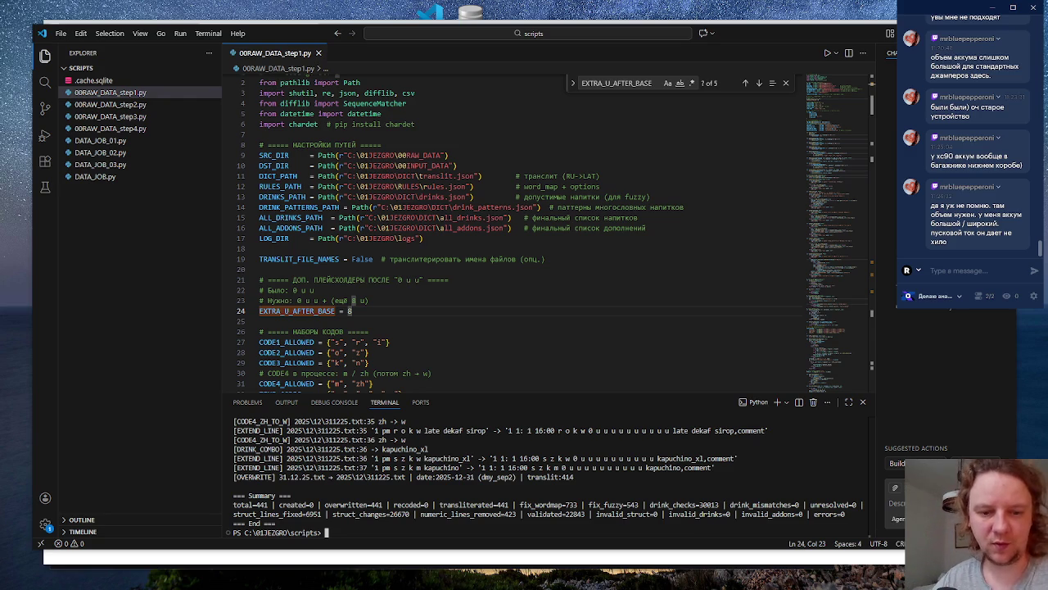
Close the open 078725 drink data file.
key("alt+Tab")
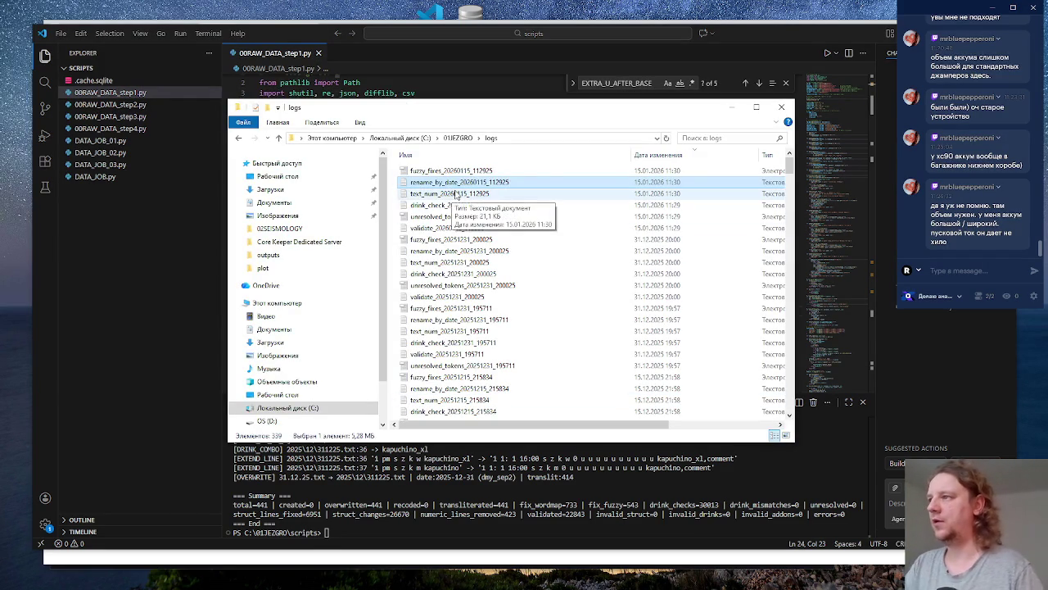
key("alt+Tab")
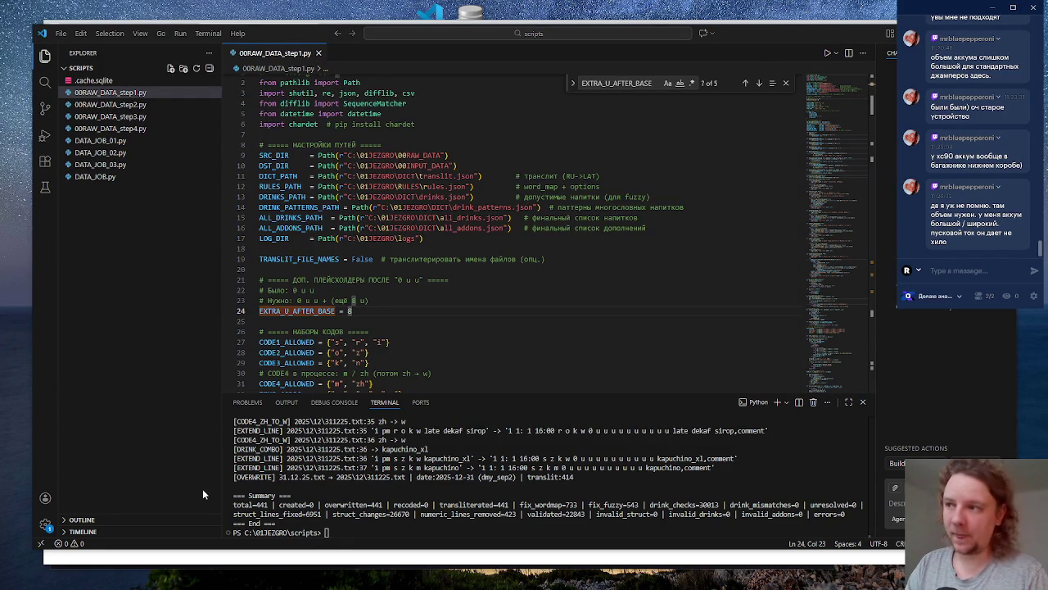
key("alt+Tab")
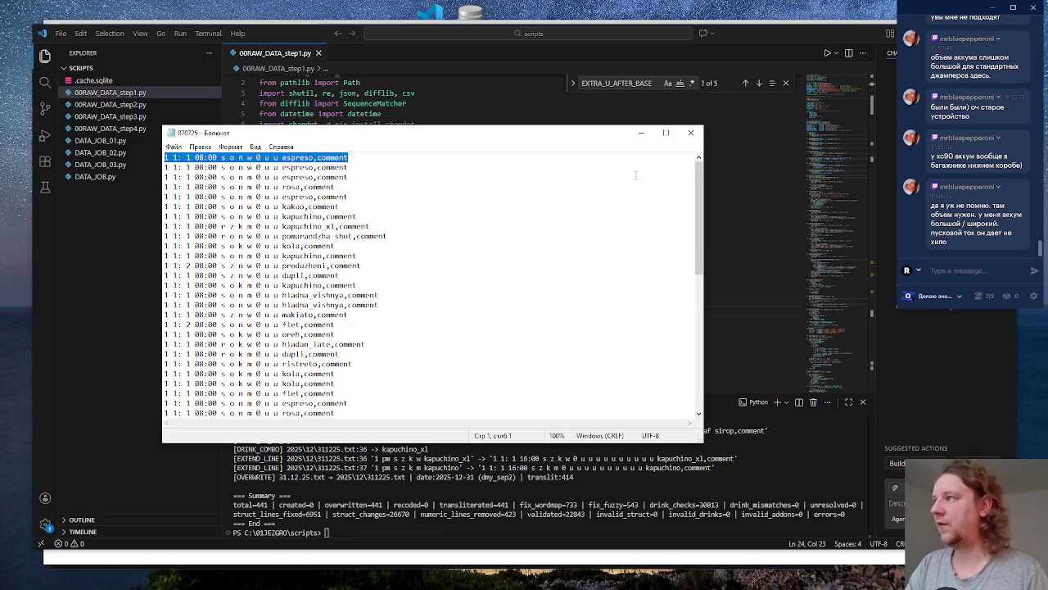
left_click(690, 133)
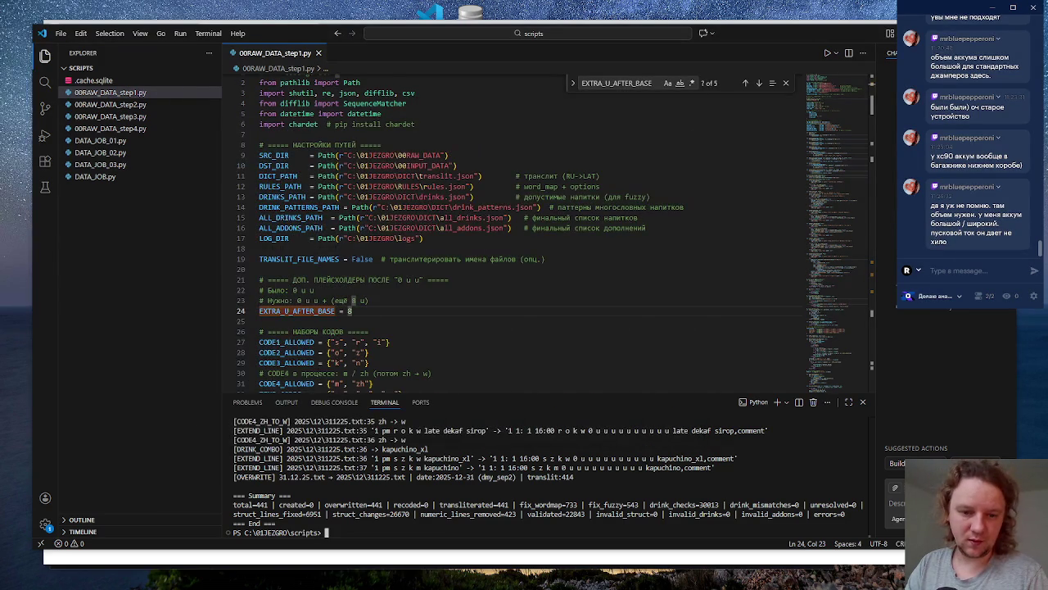
Open the 020525 daily sales file from 00INPUT_DATA/2025/05 and review its lines.
key("alt+Tab")
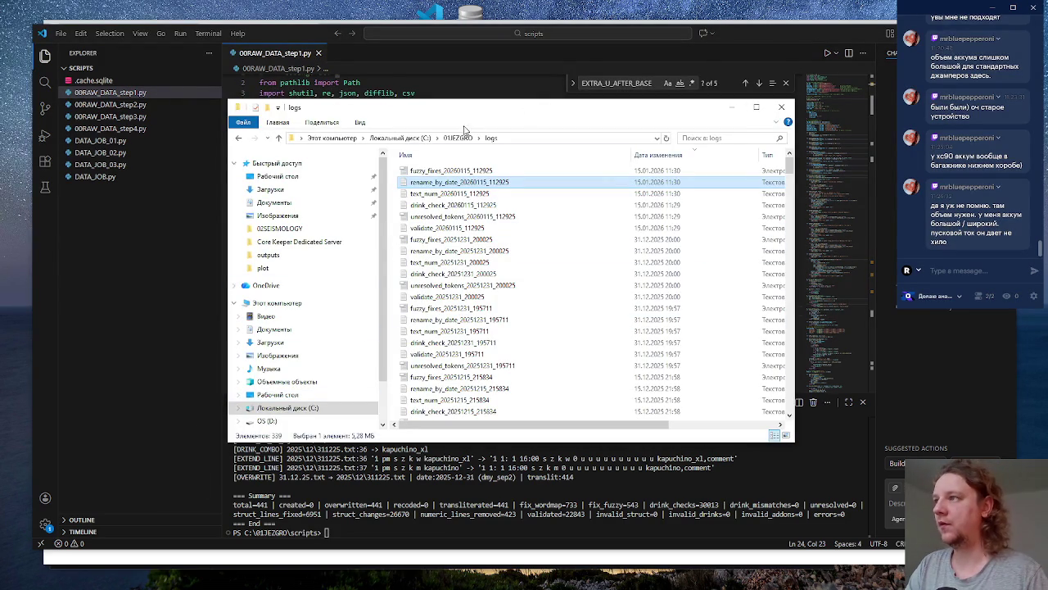
left_click(456, 137)
left_click(441, 172)
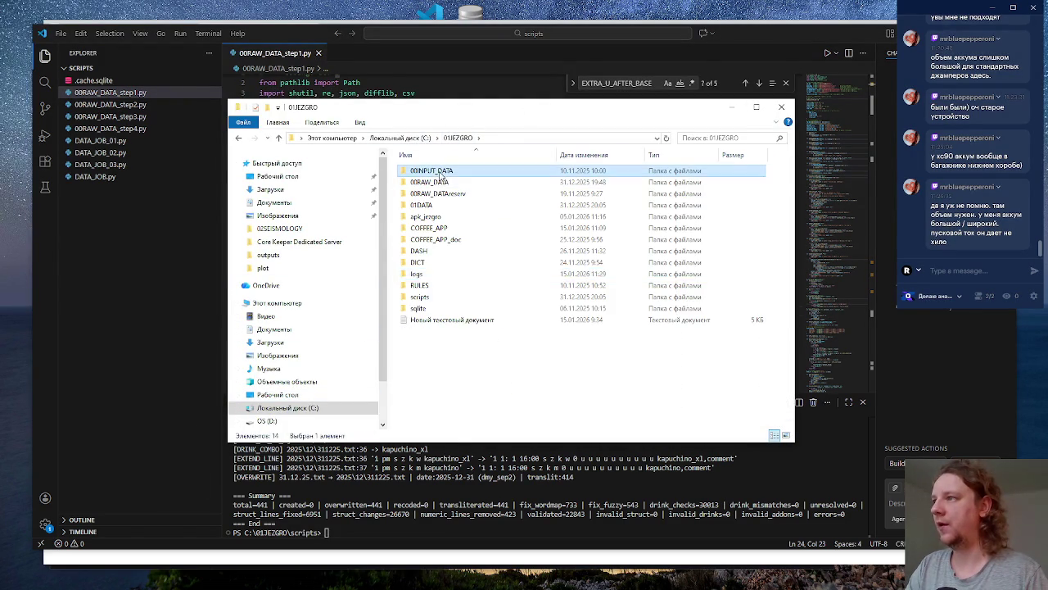
double_click(441, 172)
double_click(424, 183)
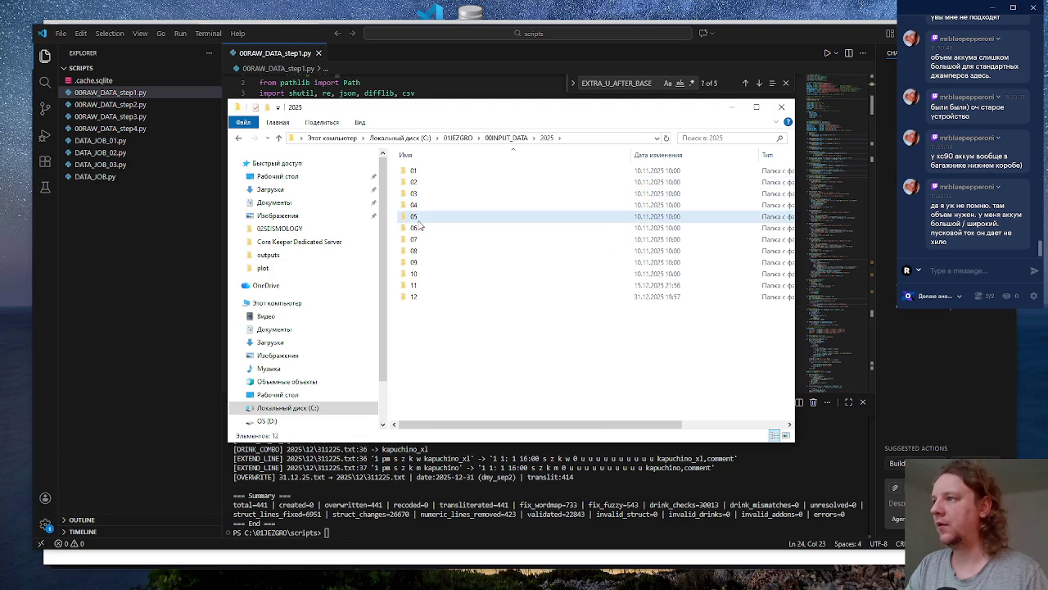
double_click(417, 218)
double_click(417, 181)
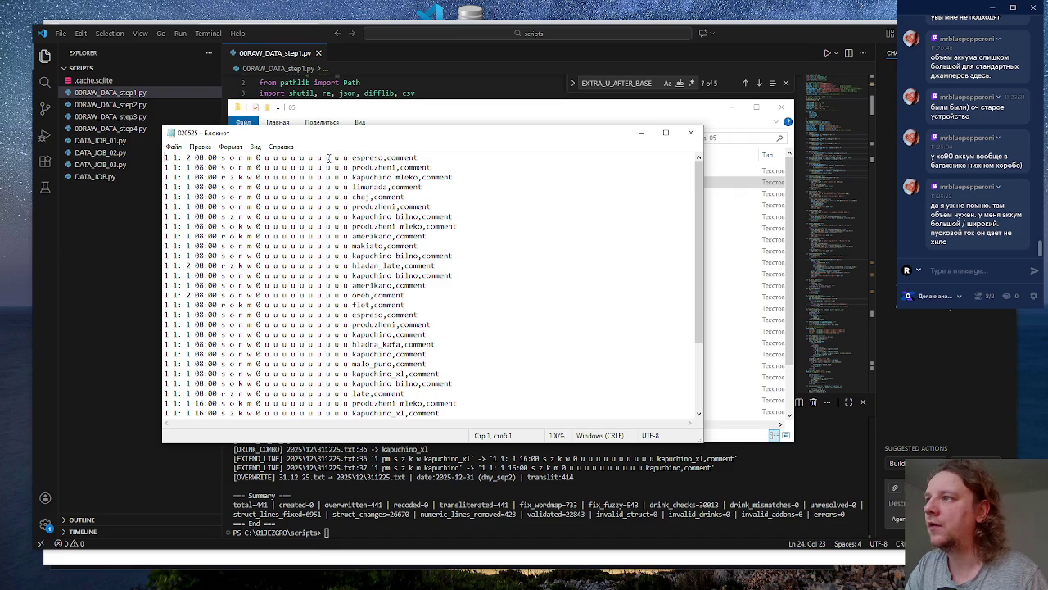
left_click_drag(451, 162, 168, 162)
left_click(168, 164)
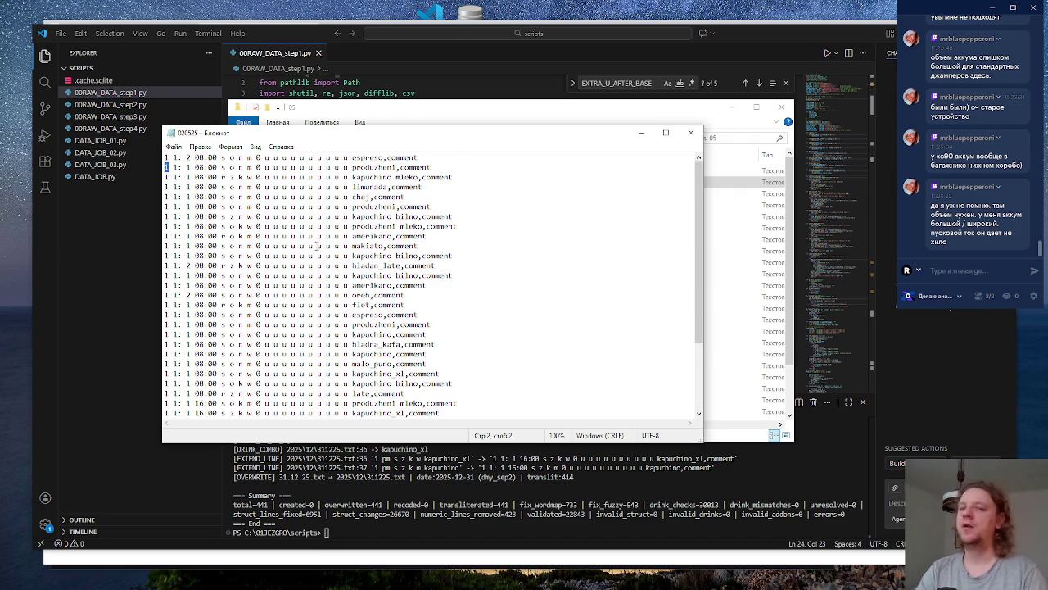
left_click(345, 266)
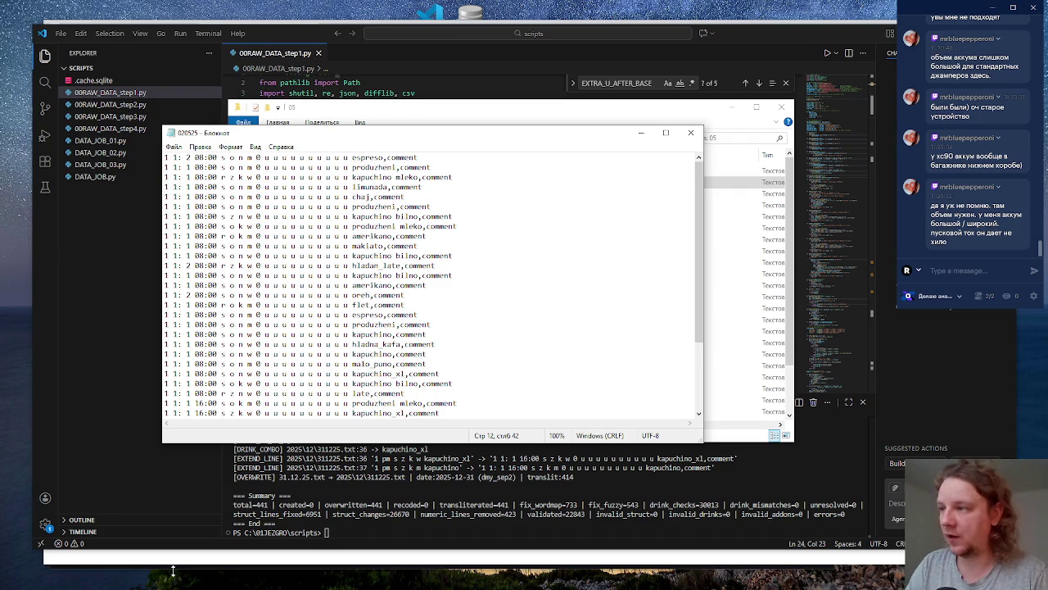
Close both raw sales text files, return to 00INPUT_DATA, and switch to DB Browser.
left_click(691, 135)
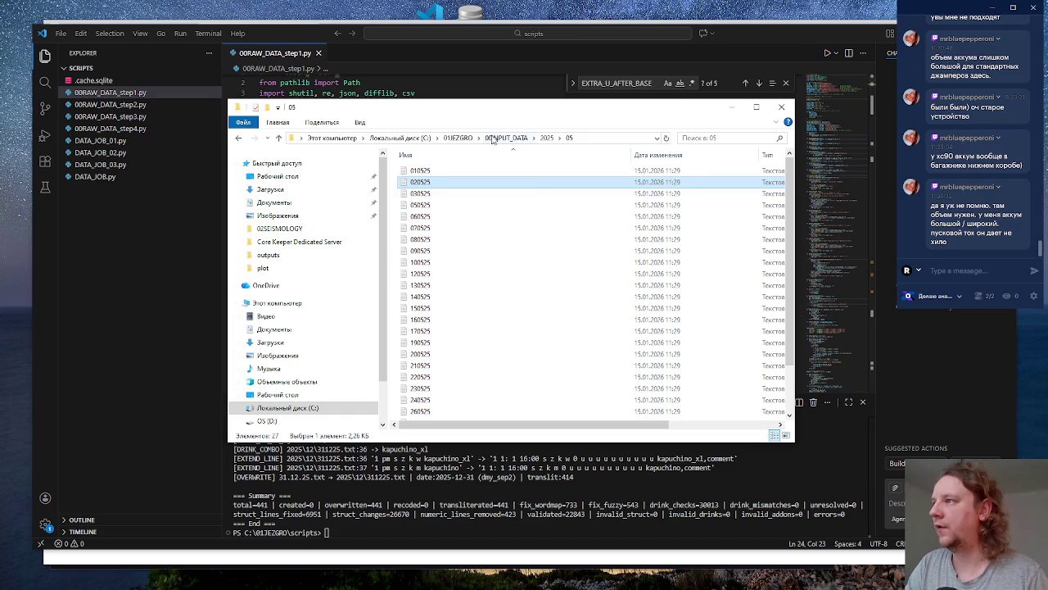
left_click(501, 138)
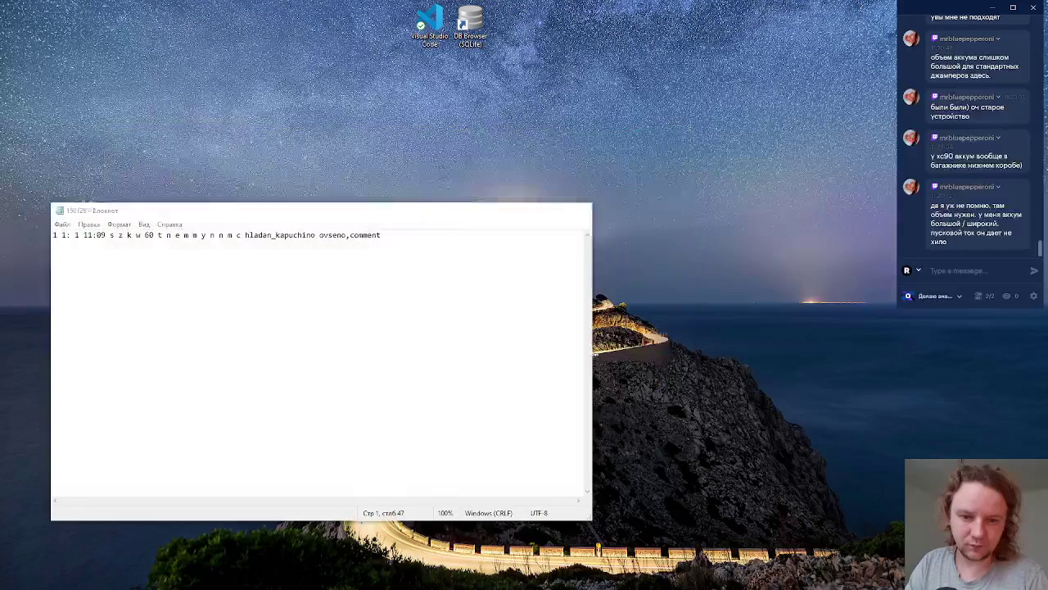
key("alt+Tab")
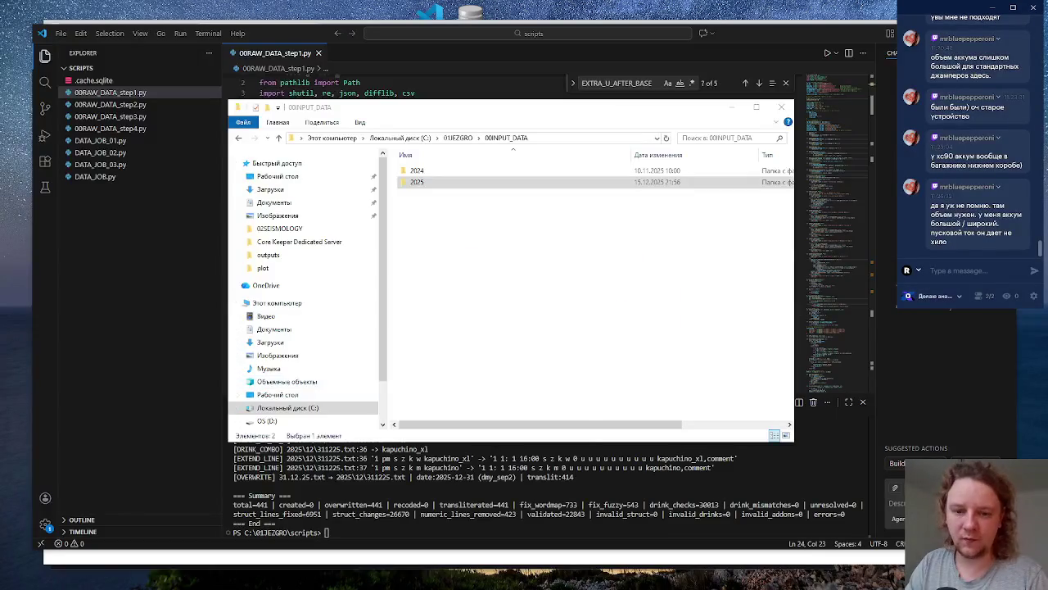
left_click(579, 211)
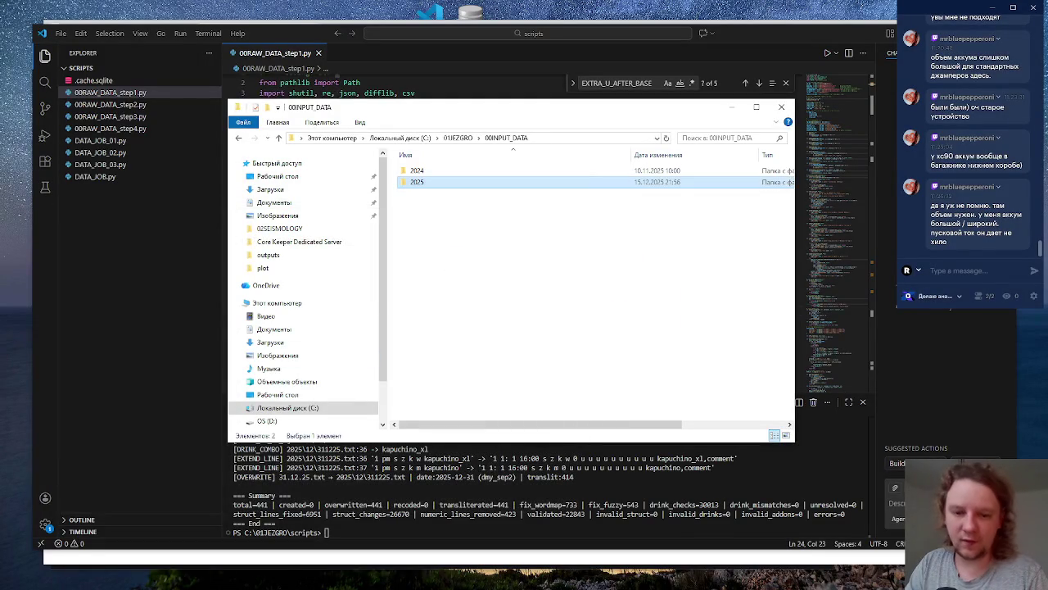
key("alt+Tab")
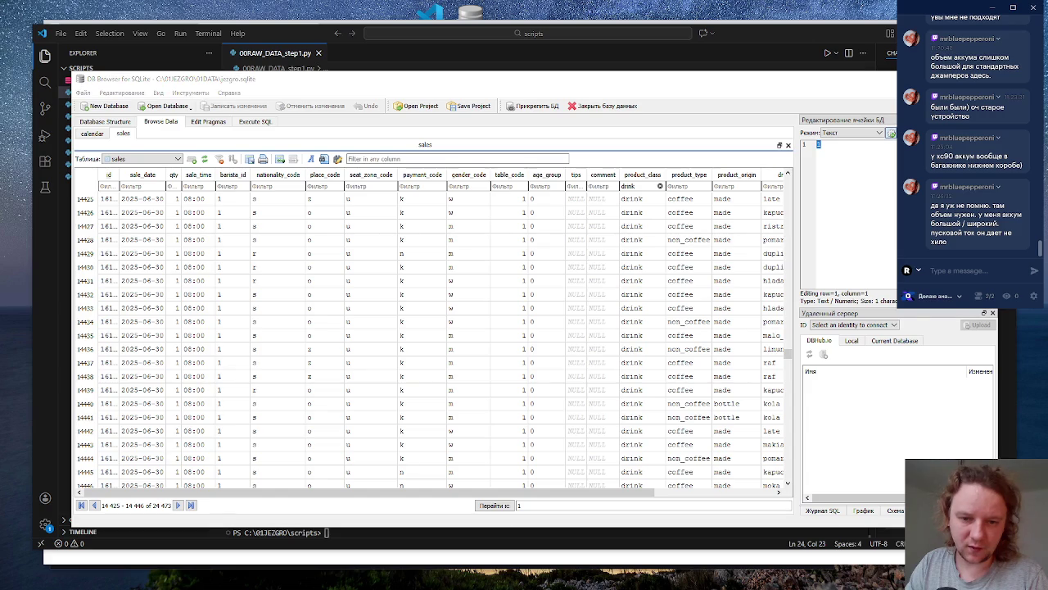
Remove the product_class drink filter so all 25,808 sales rows show, then switch to the to-do list.
key("alt+Tab")
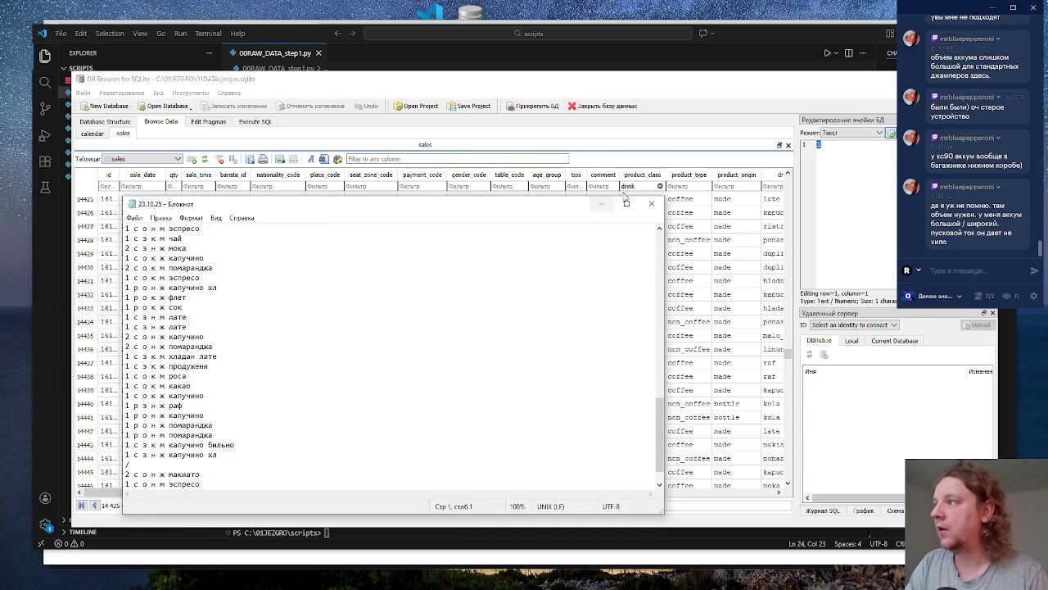
key("alt+Tab")
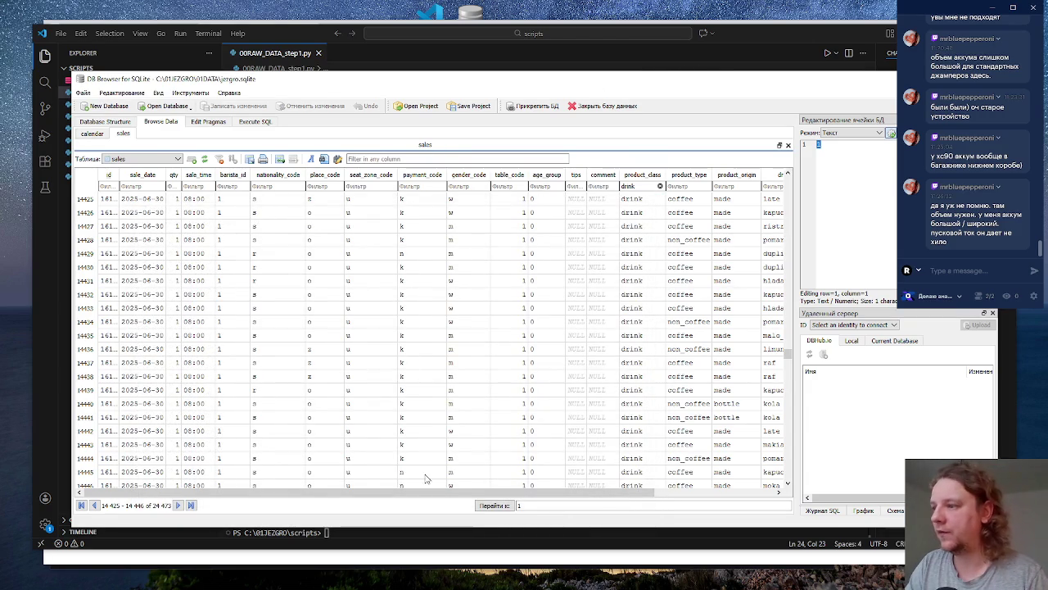
left_click_drag(428, 492, 698, 509)
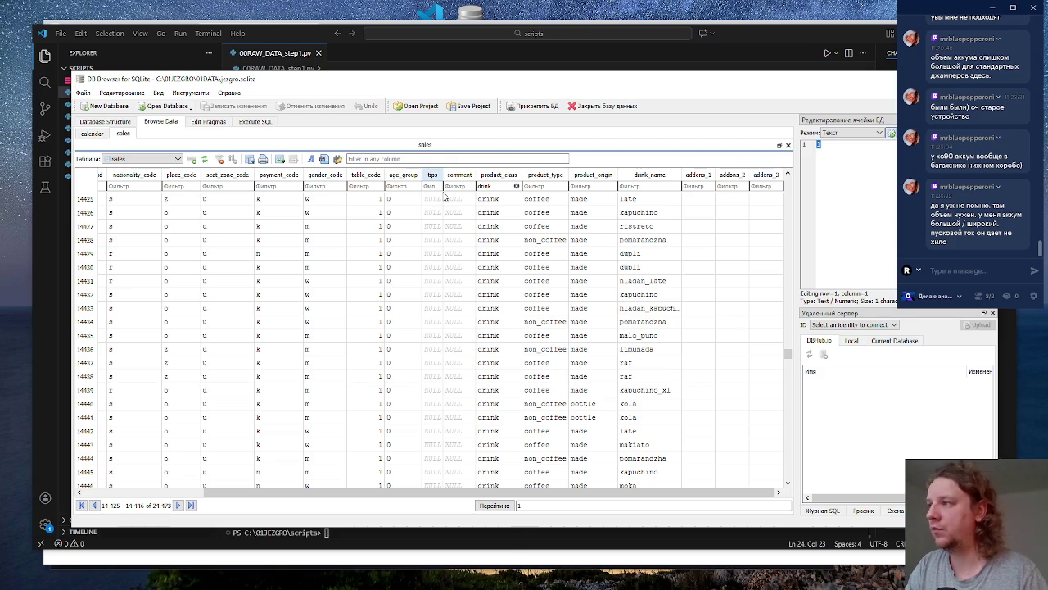
left_click_drag(552, 492, 212, 496)
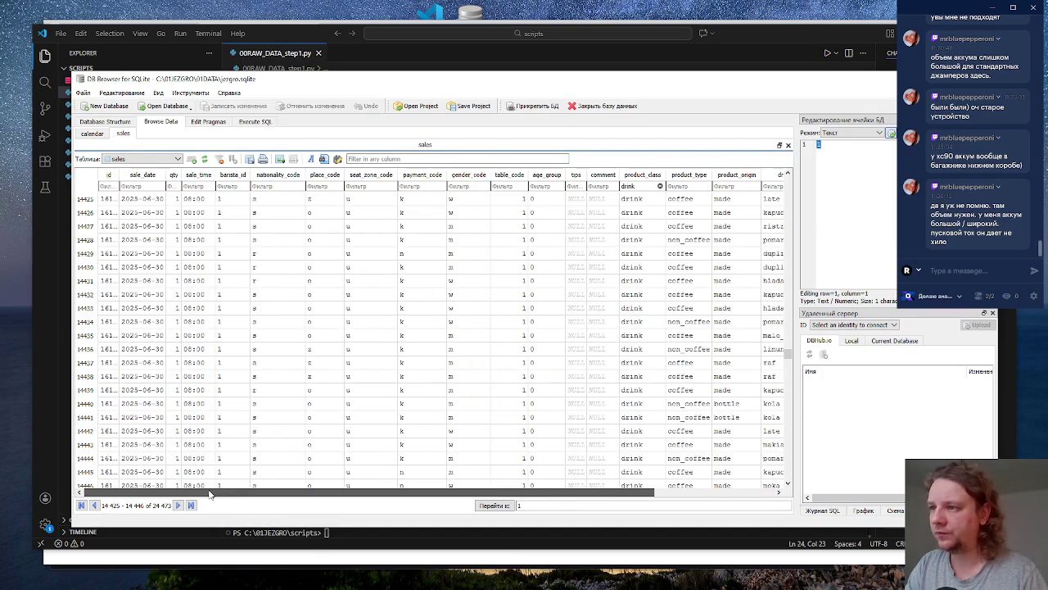
left_click_drag(368, 495, 618, 489)
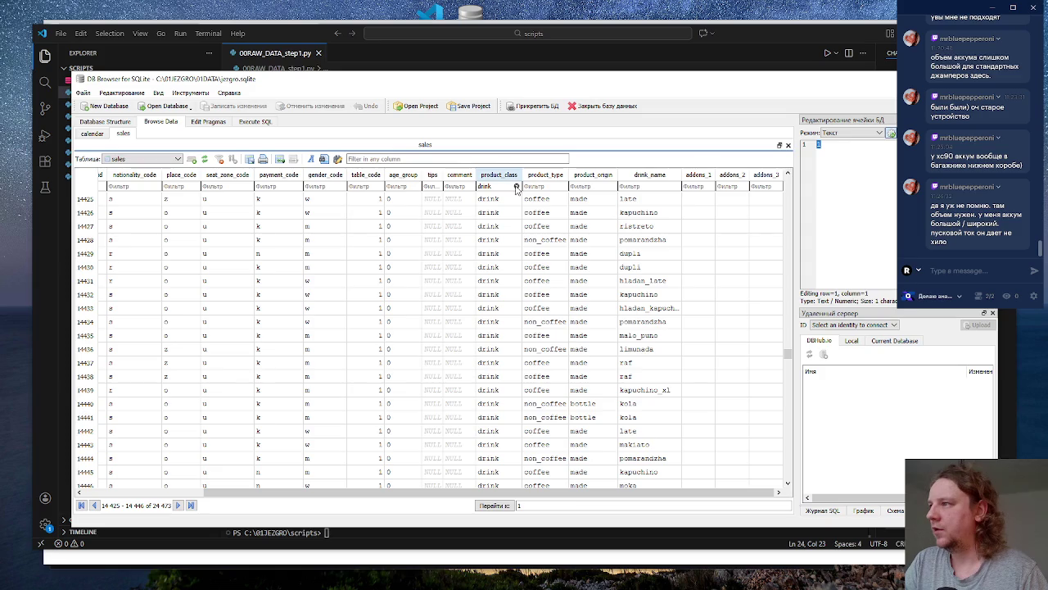
left_click(516, 186)
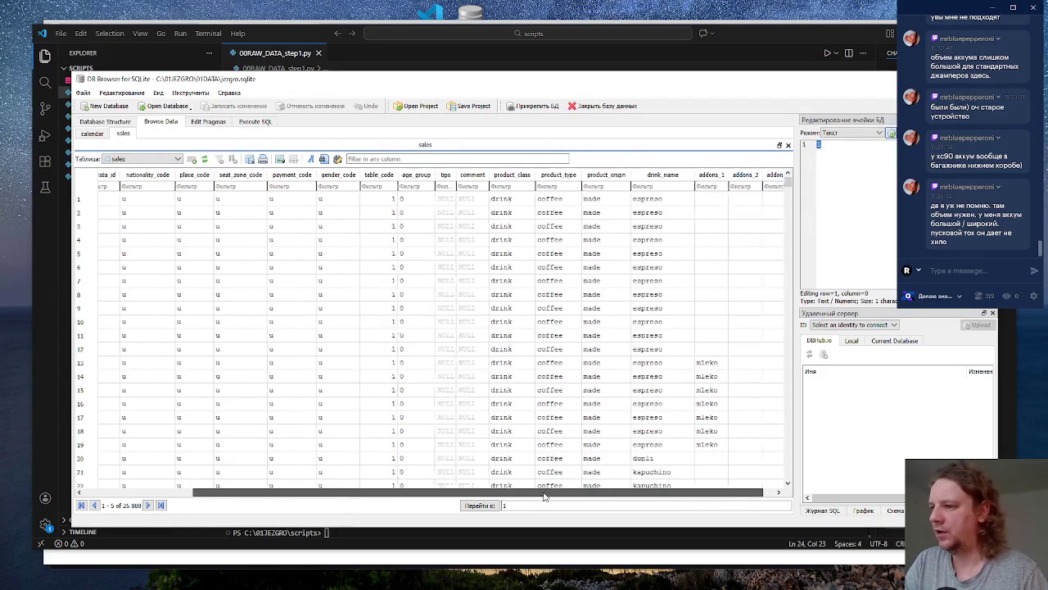
left_click_drag(544, 492, 434, 492)
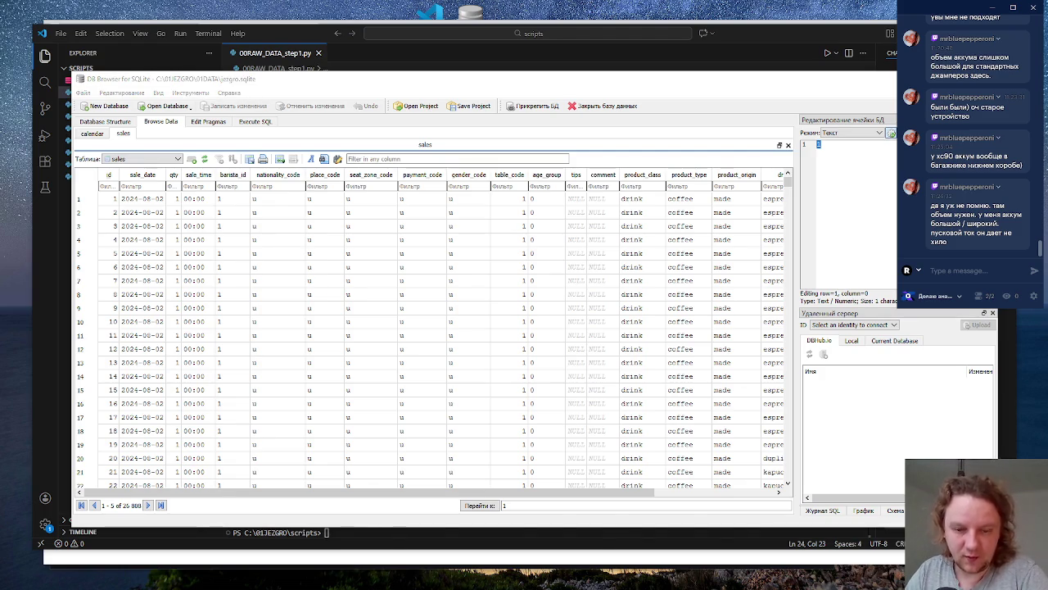
key("alt+Tab")
key("Down")
key("Down")
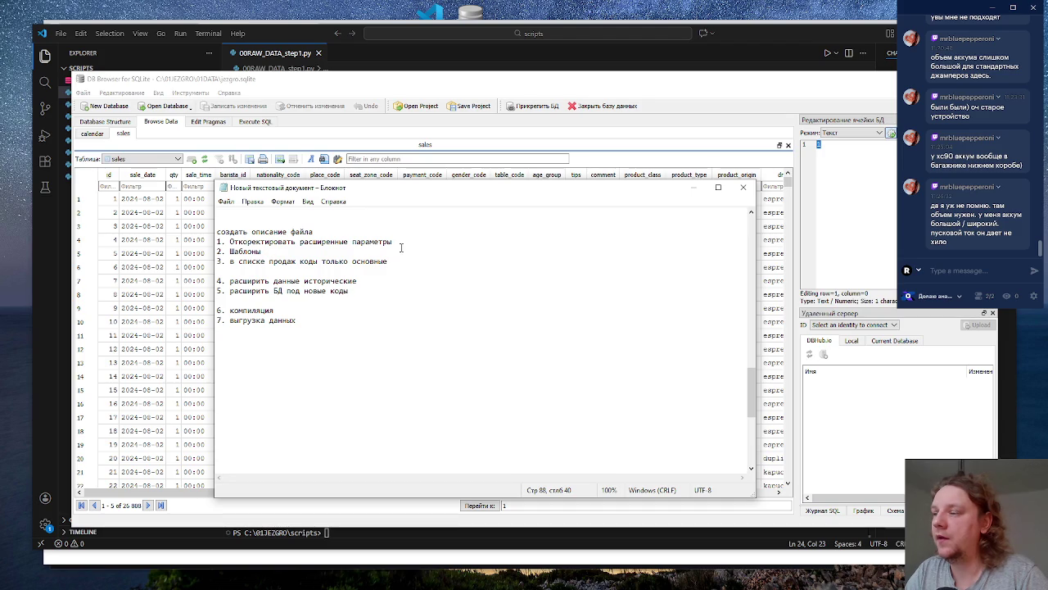
Mark to-do items 1 and 4 done with plus signs, save the list, and close Notepad.
left_click_drag(395, 242, 230, 241)
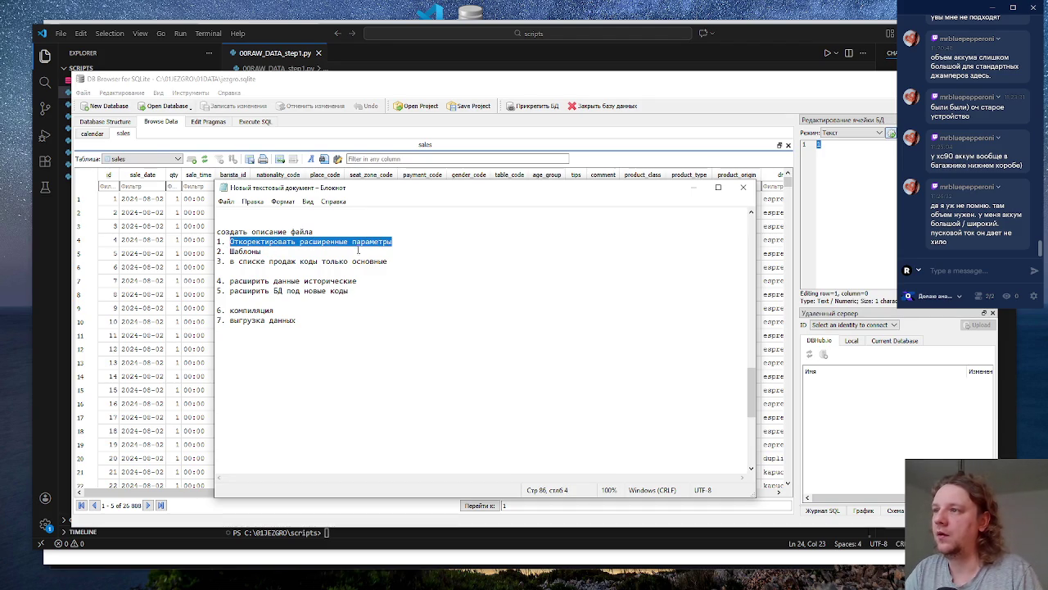
left_click(399, 242)
left_click(218, 242)
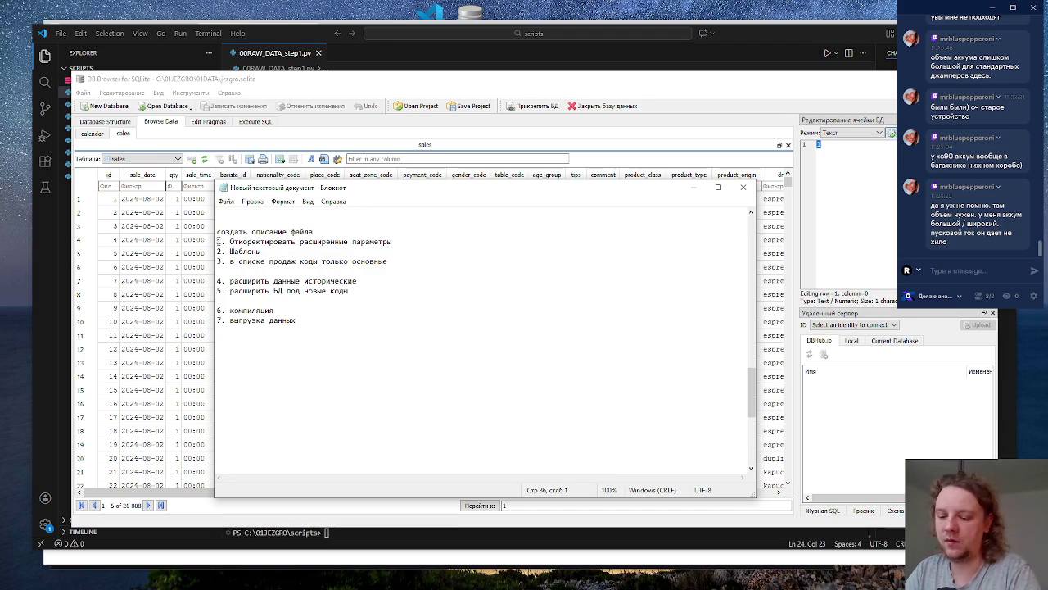
type("+")
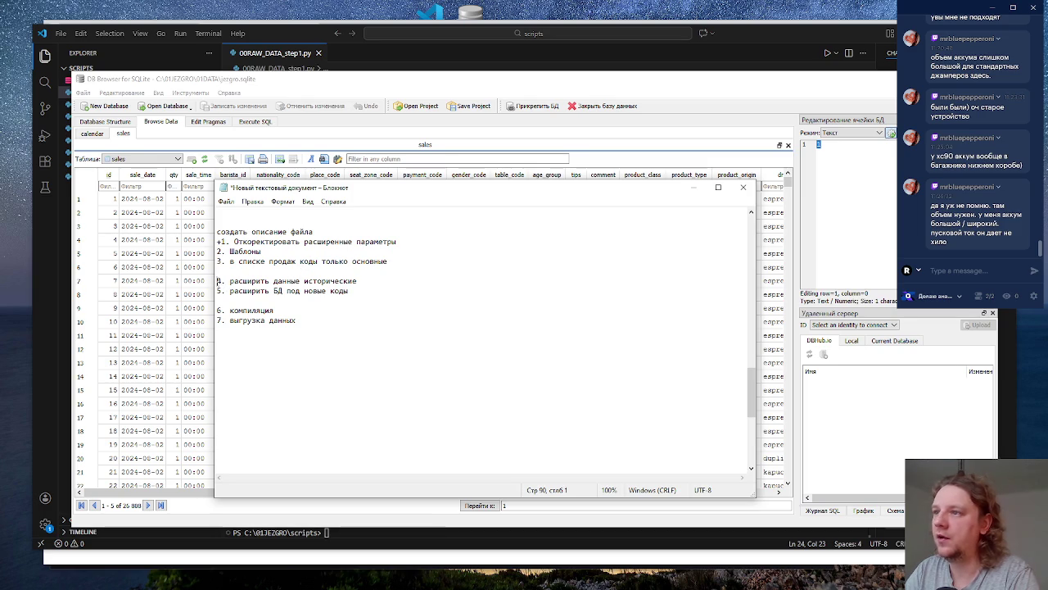
type("+")
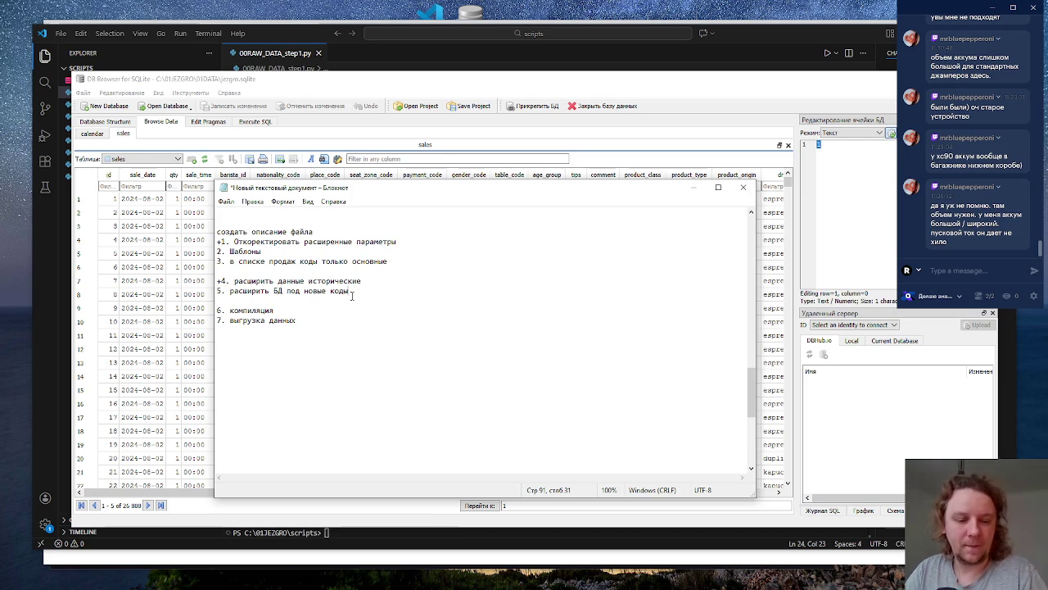
key("ctrl+s")
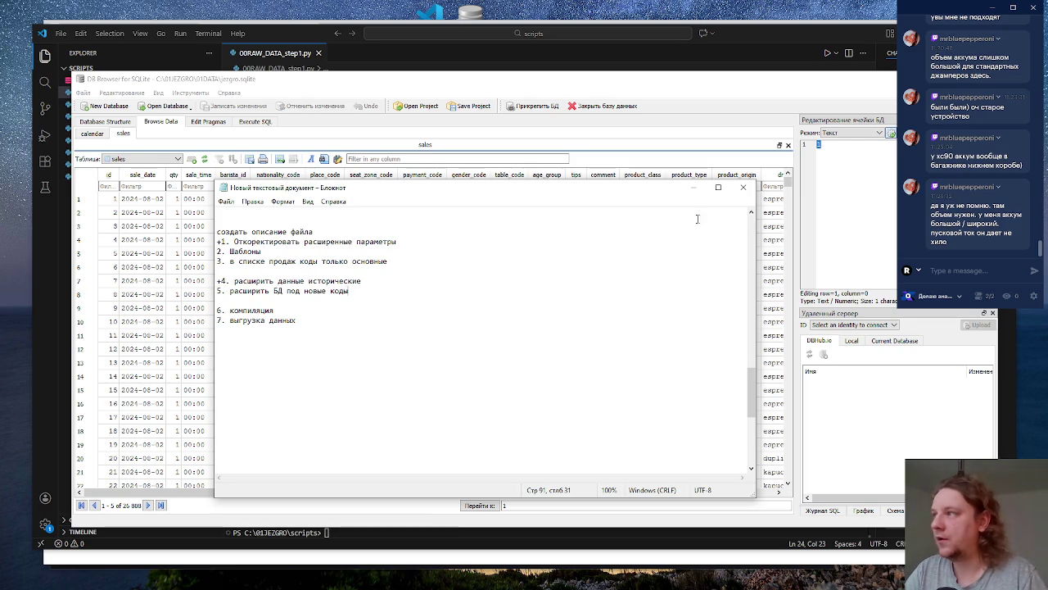
left_click(743, 187)
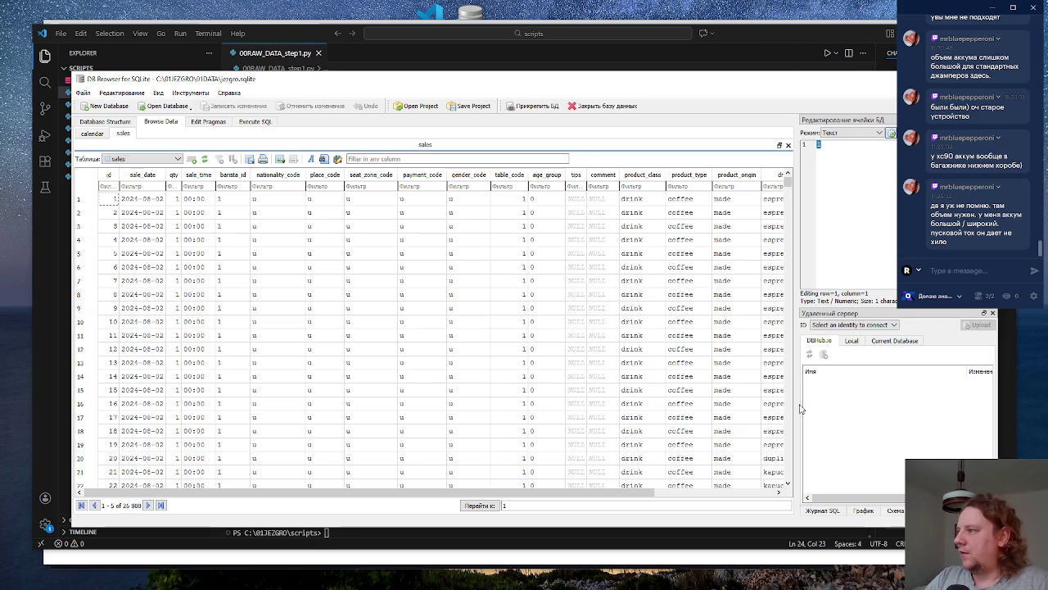
Move the DB Browser sales table window left, then switch to the Chrome Google Maps window.
mouse_move(798, 403)
left_mouse_down()
mouse_move(866, 402)
mouse_move(765, 396)
left_mouse_up()
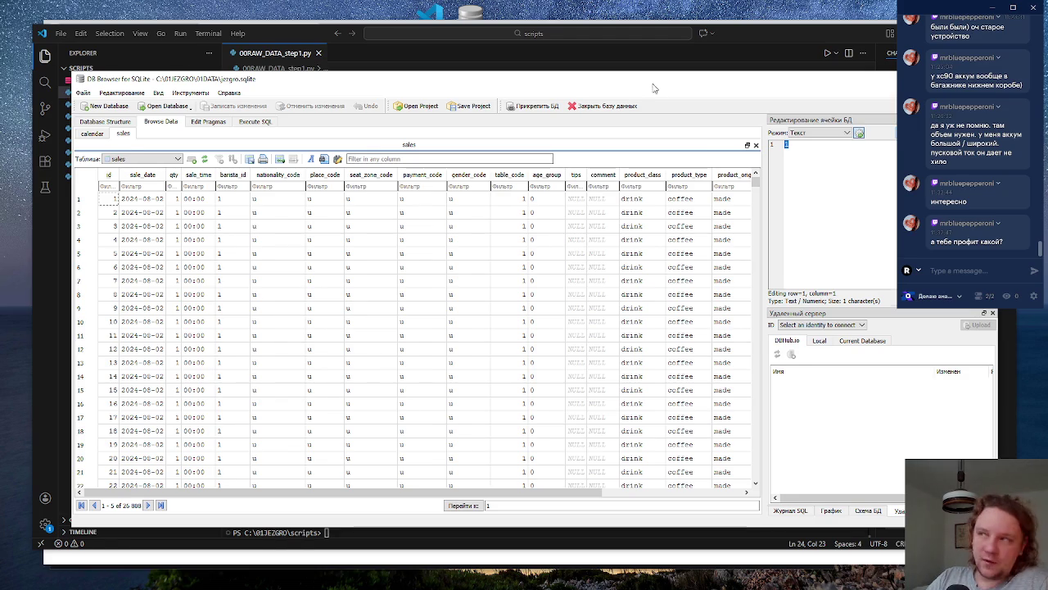
left_click_drag(656, 88, 596, 82)
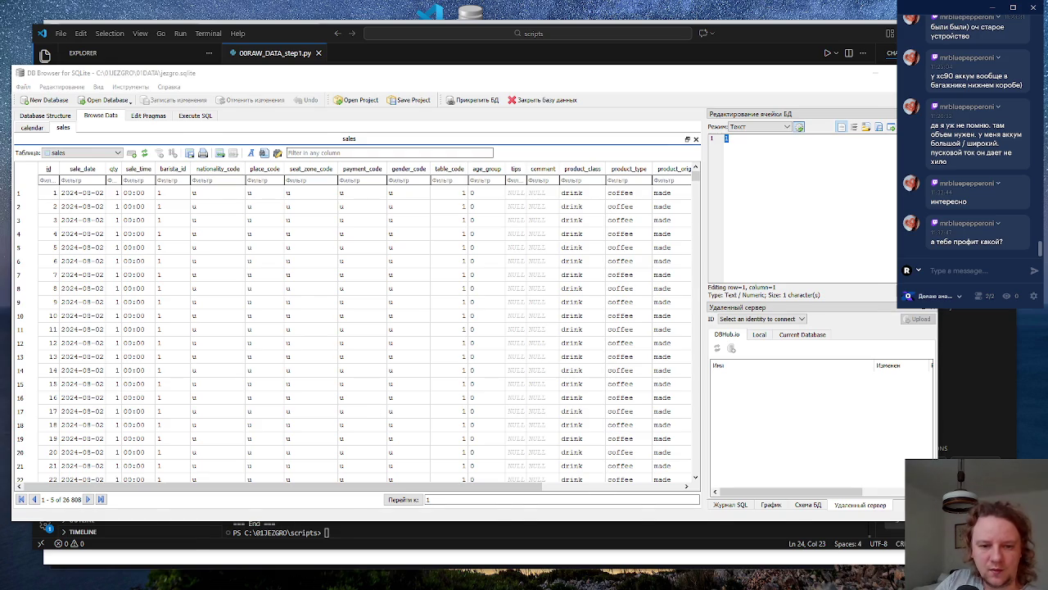
key("alt+Tab")
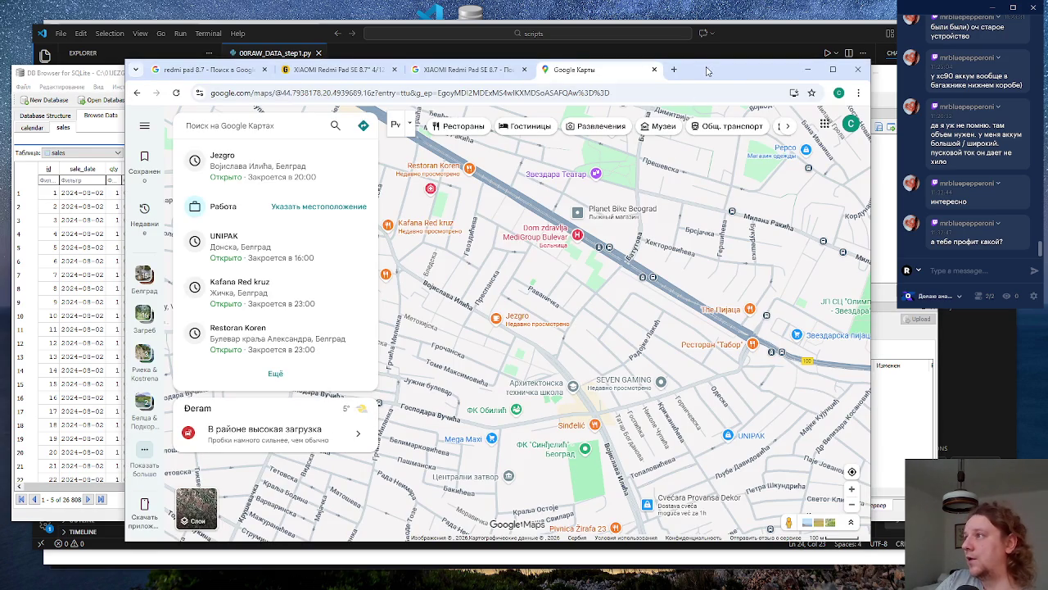
Widen the Chrome window showing the Belgrade map and start a place search.
left_click_drag(872, 193, 914, 194)
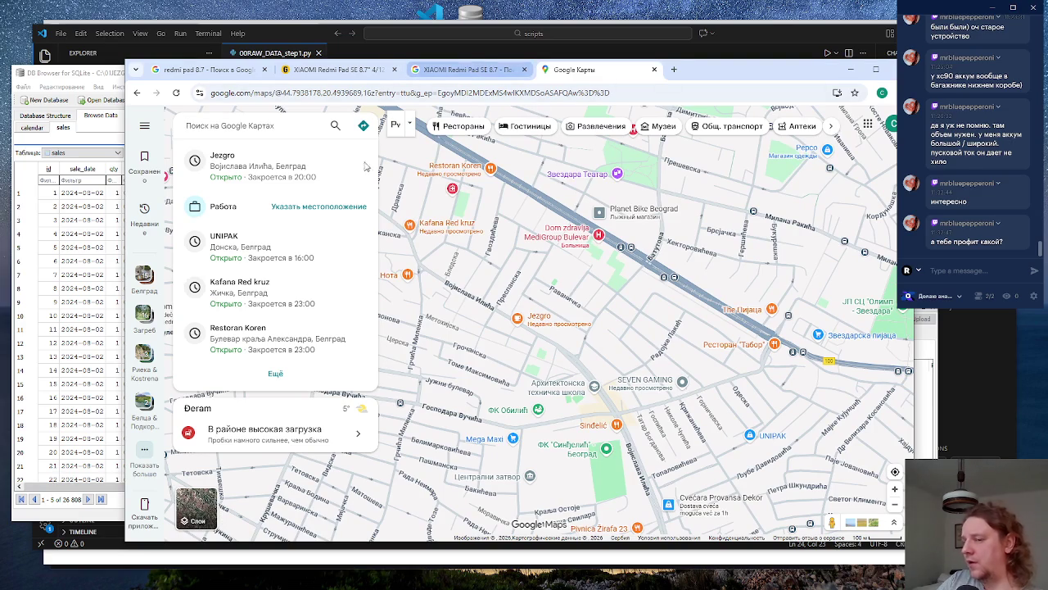
left_click(245, 125)
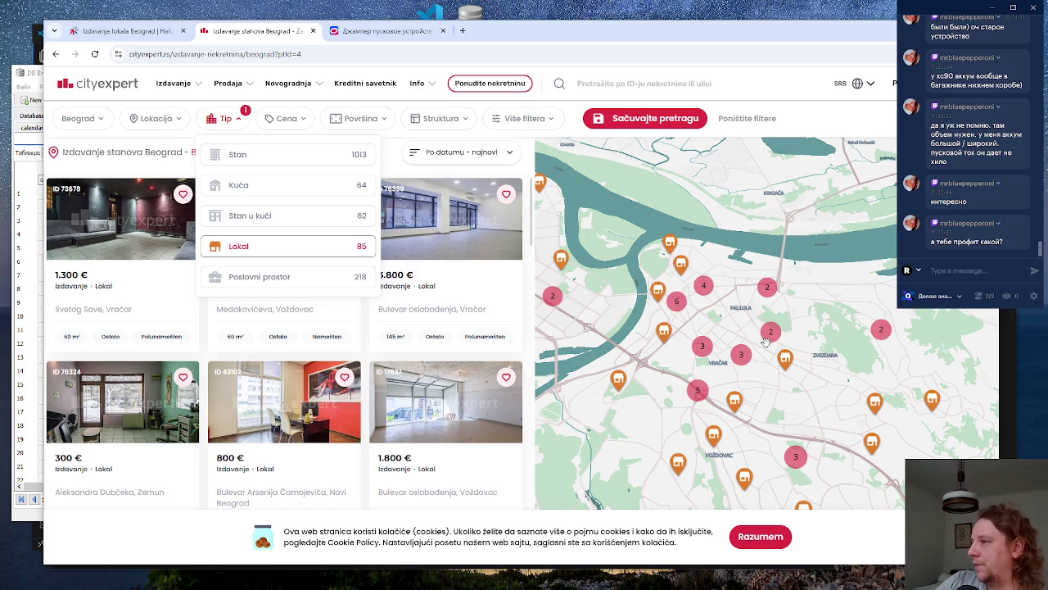
Pan the listings map right and close the Tip dropdown, keeping the Lokal filter's 85 results.
scroll(770, 340, "up", 3)
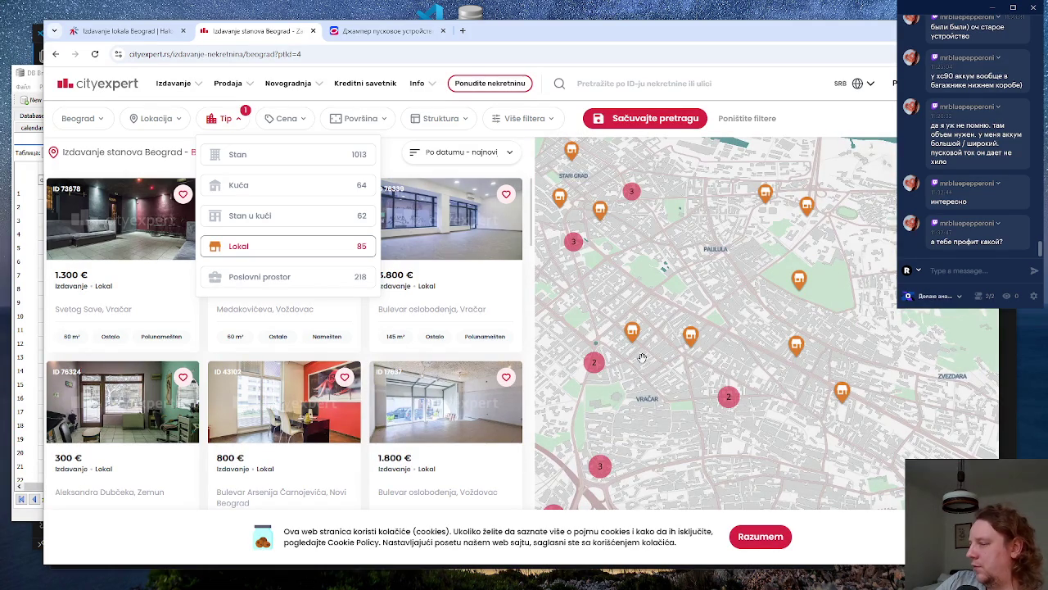
scroll(642, 358, "up", 1)
left_click_drag(642, 358, 709, 357)
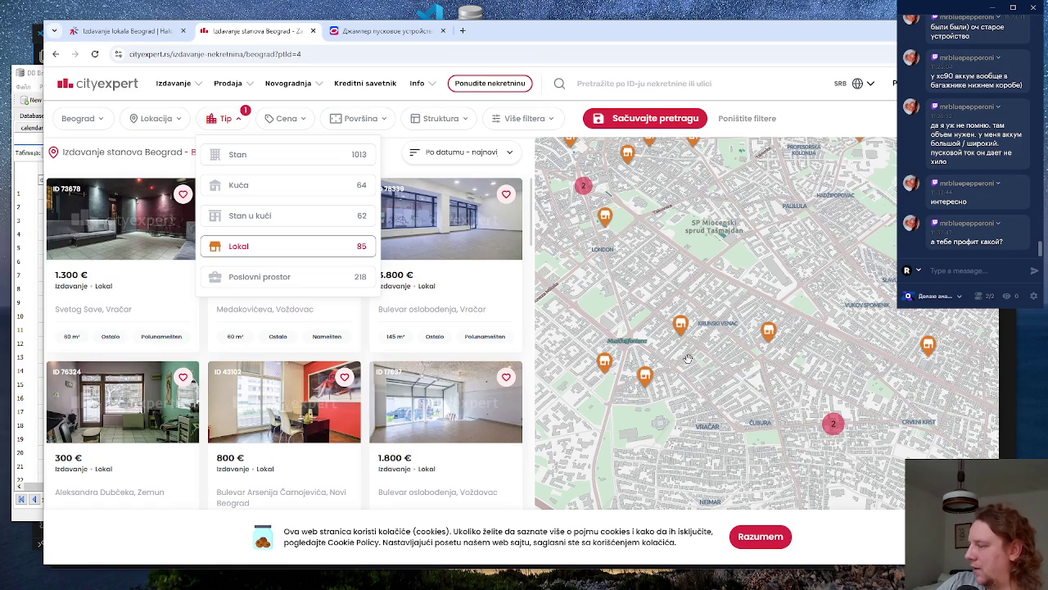
left_click(688, 358)
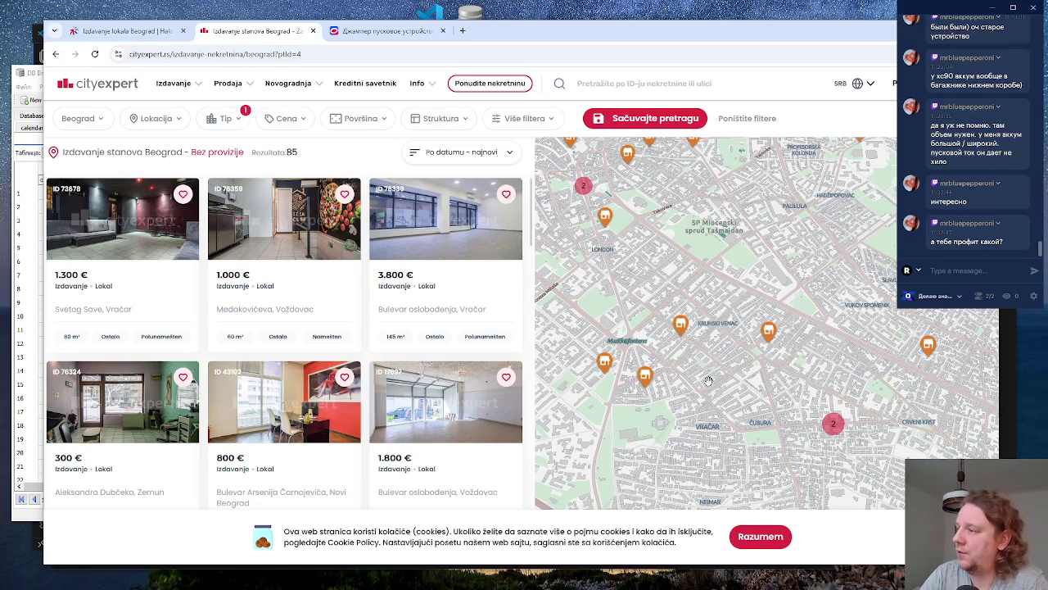
Zoom and pan the listings map around central Belgrade toward Dorćol to survey Lokal rentals.
scroll(633, 349, "up", 2)
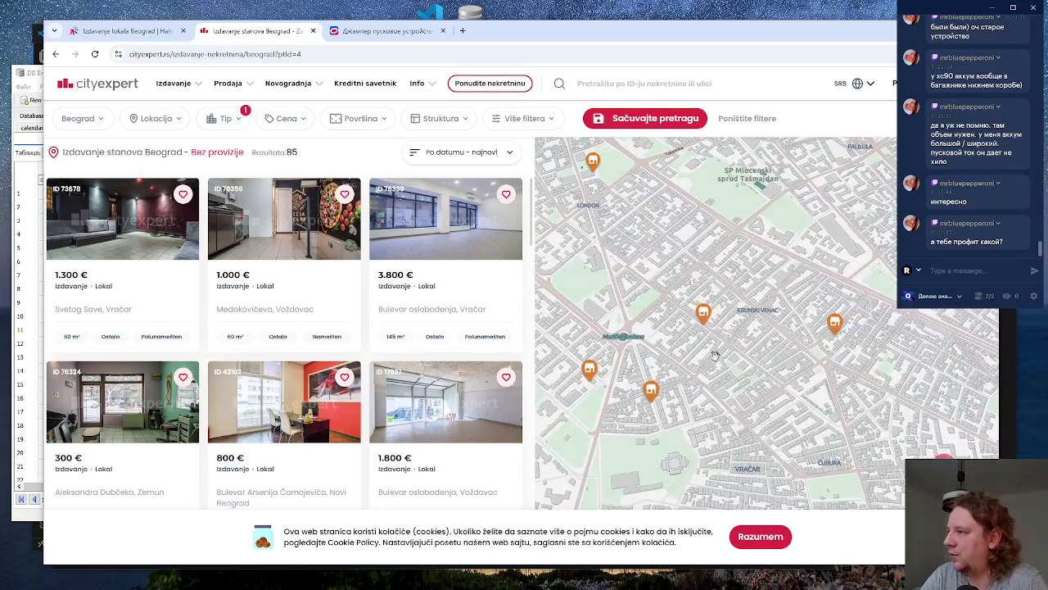
scroll(717, 357, "up", 1)
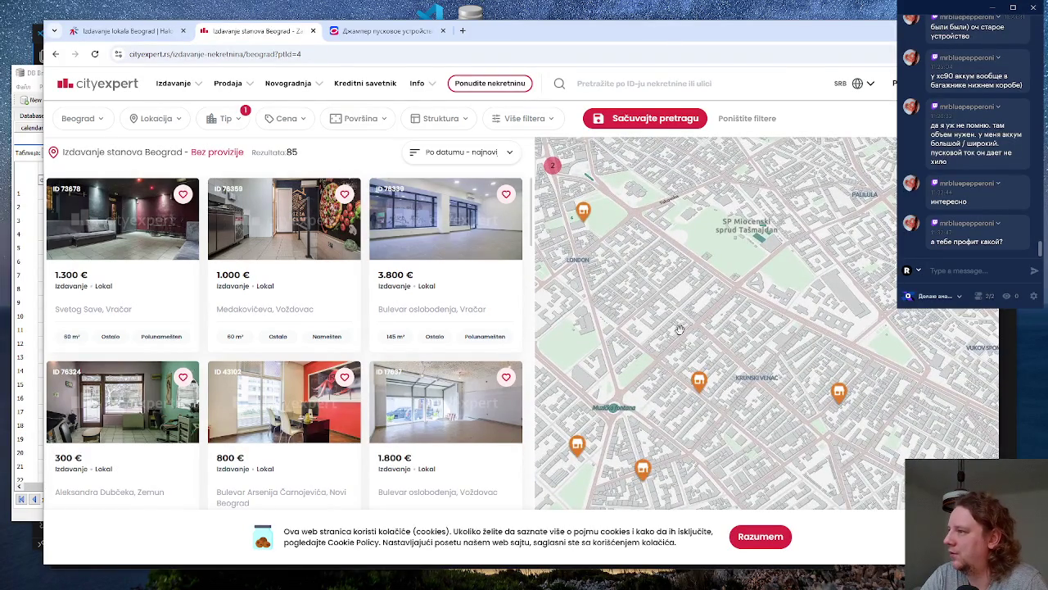
scroll(680, 331, "down", 2)
left_click_drag(754, 344, 754, 357)
scroll(754, 357, "up", 5)
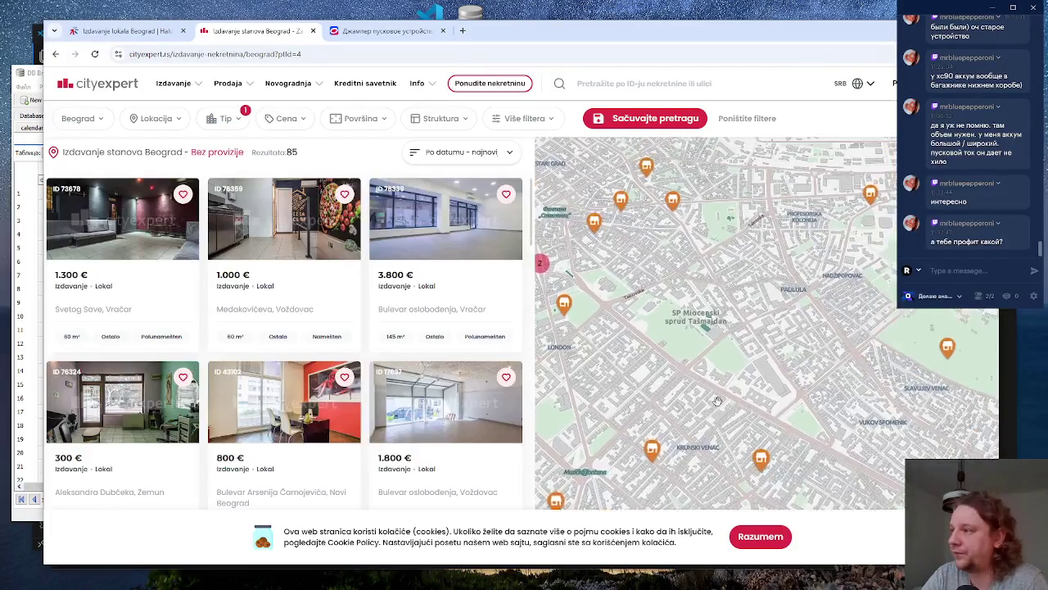
scroll(816, 314, "down", 3)
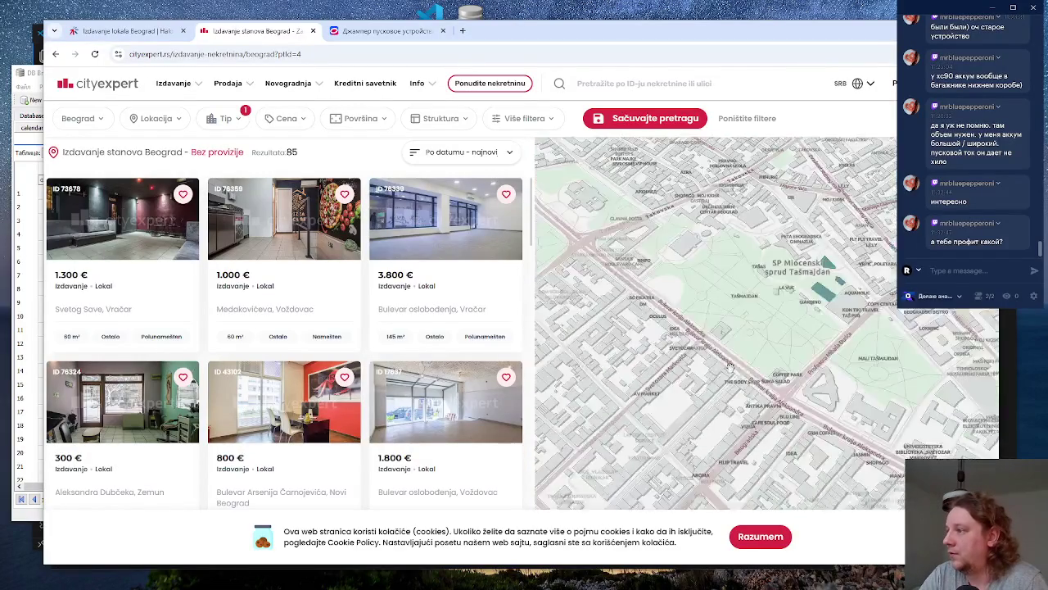
scroll(752, 300, "down", 2)
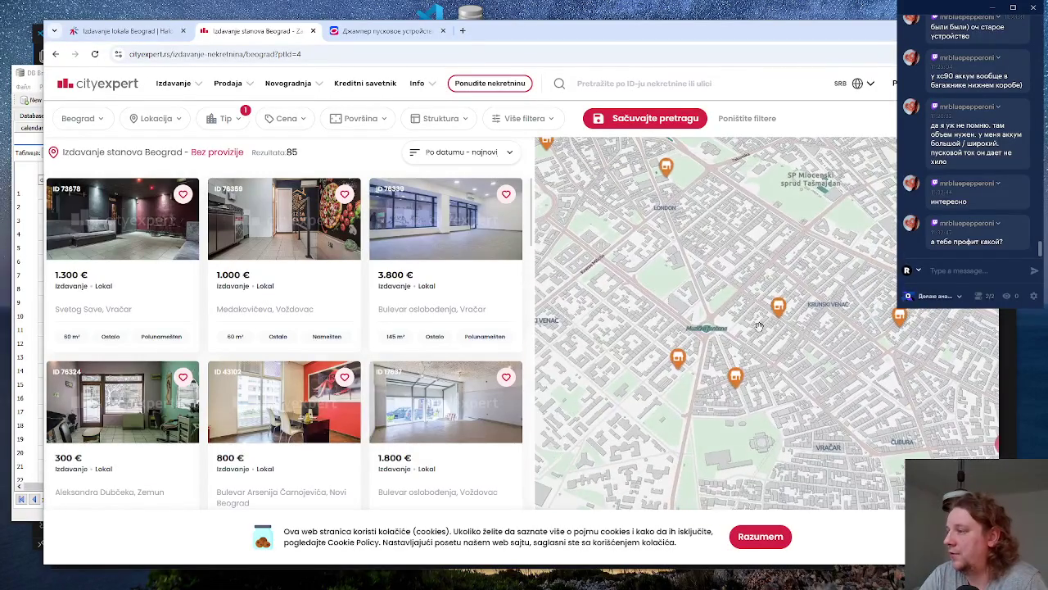
left_click_drag(791, 368, 685, 345)
scroll(823, 370, "up", 5)
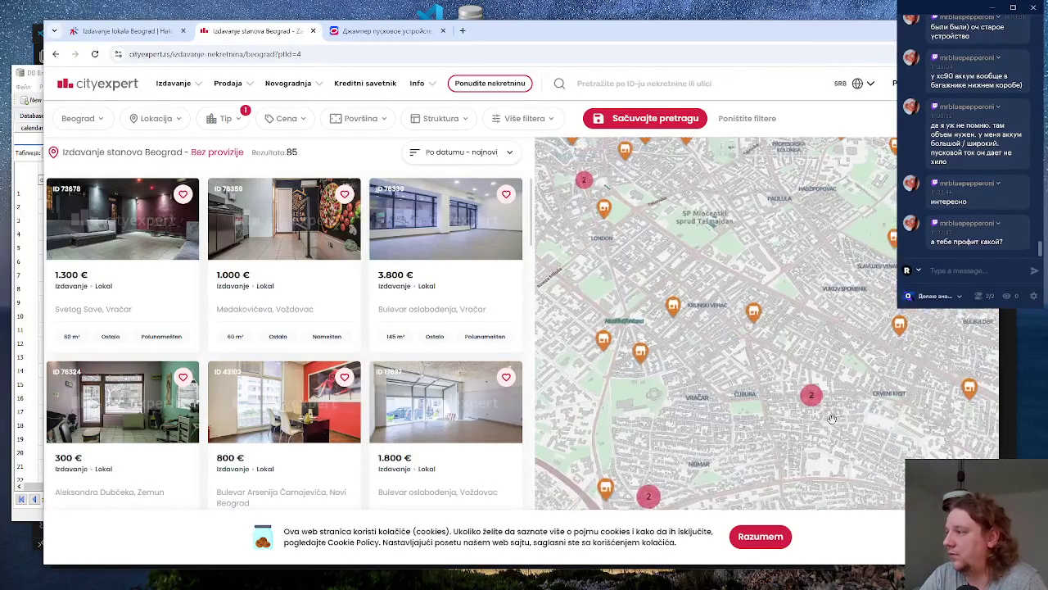
scroll(827, 368, "up", 3)
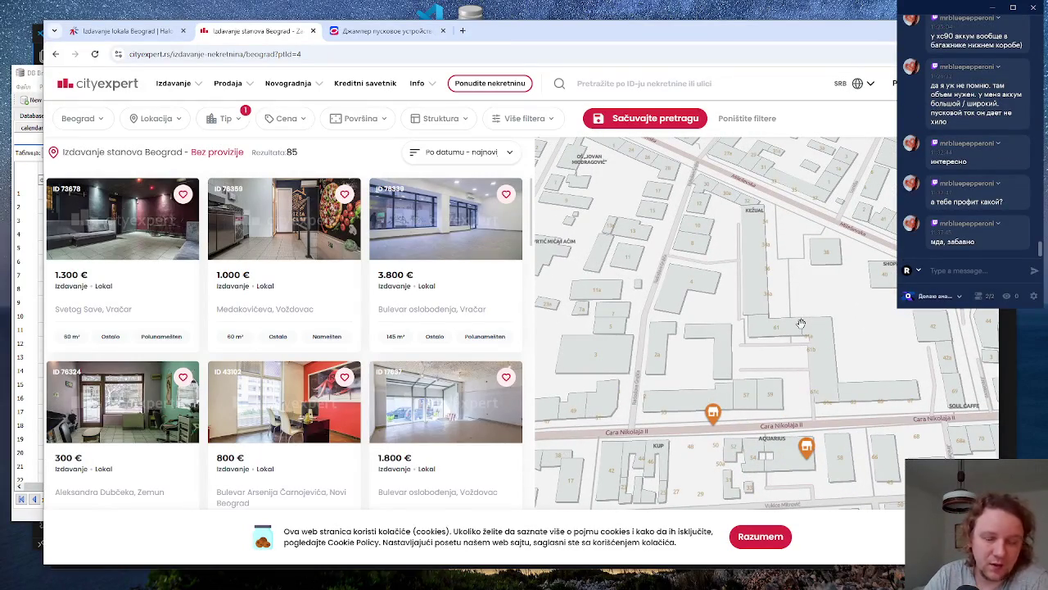
scroll(801, 323, "down", 5)
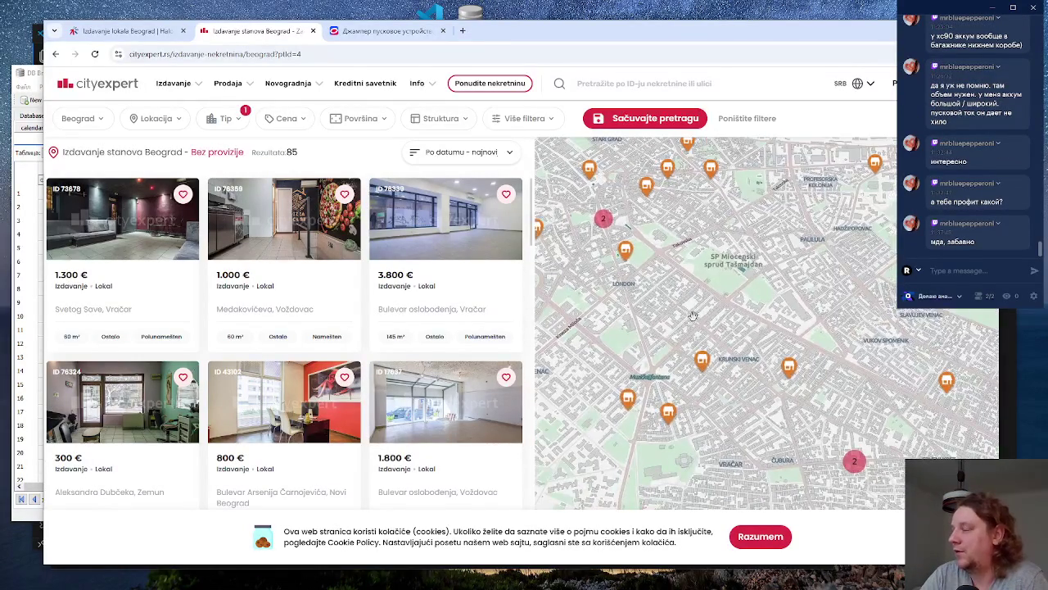
left_click_drag(723, 334, 791, 441)
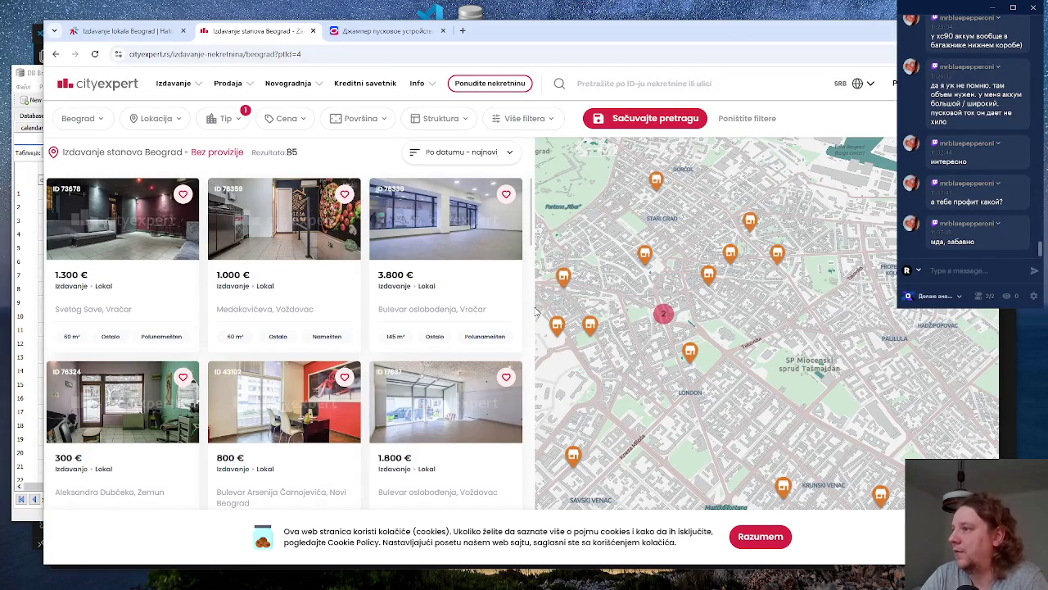
key("minus")
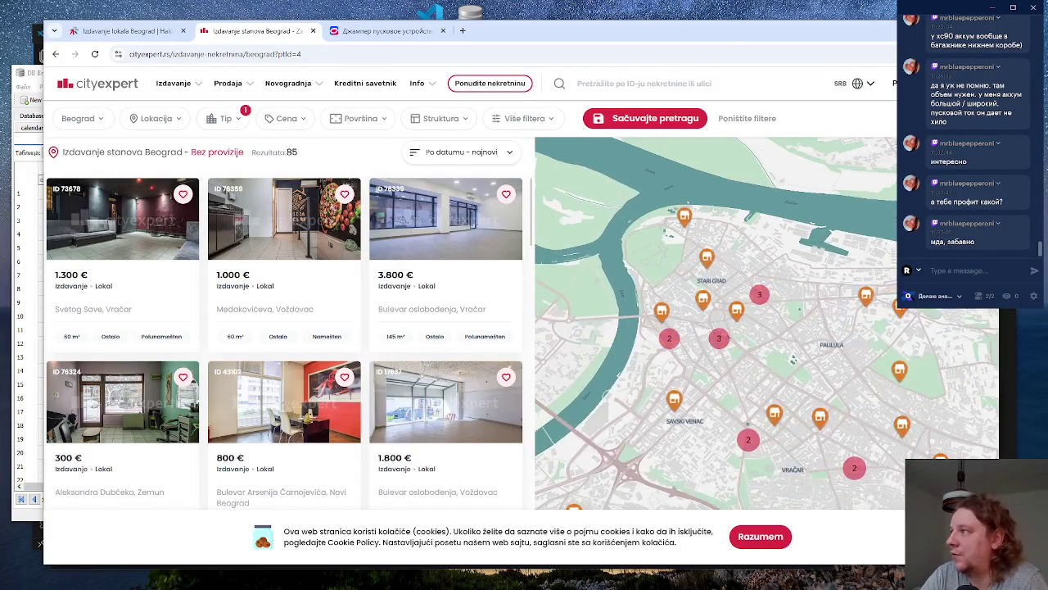
key("plus")
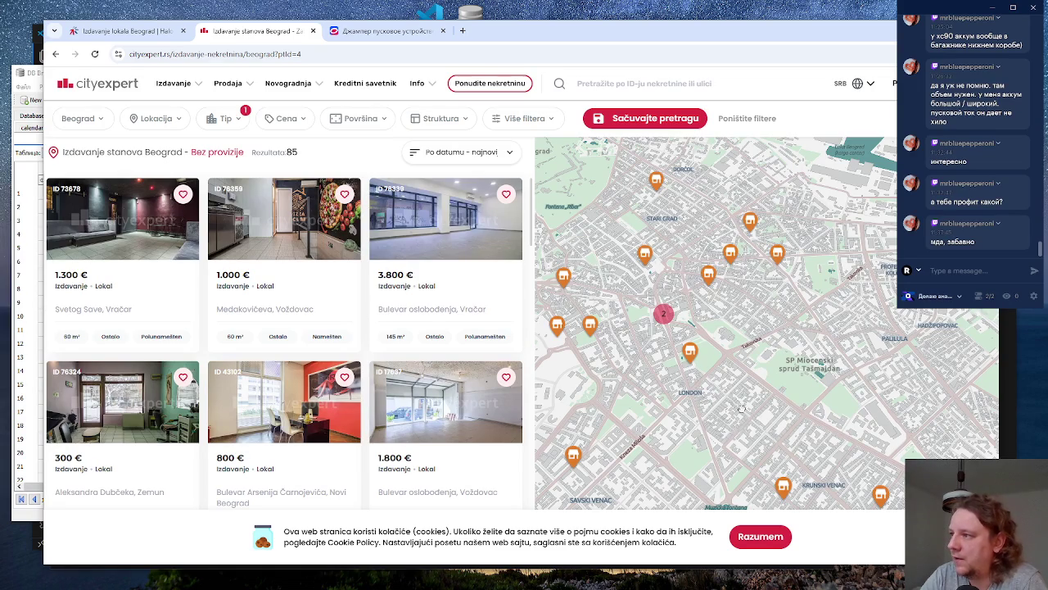
left_click_drag(739, 422, 741, 381)
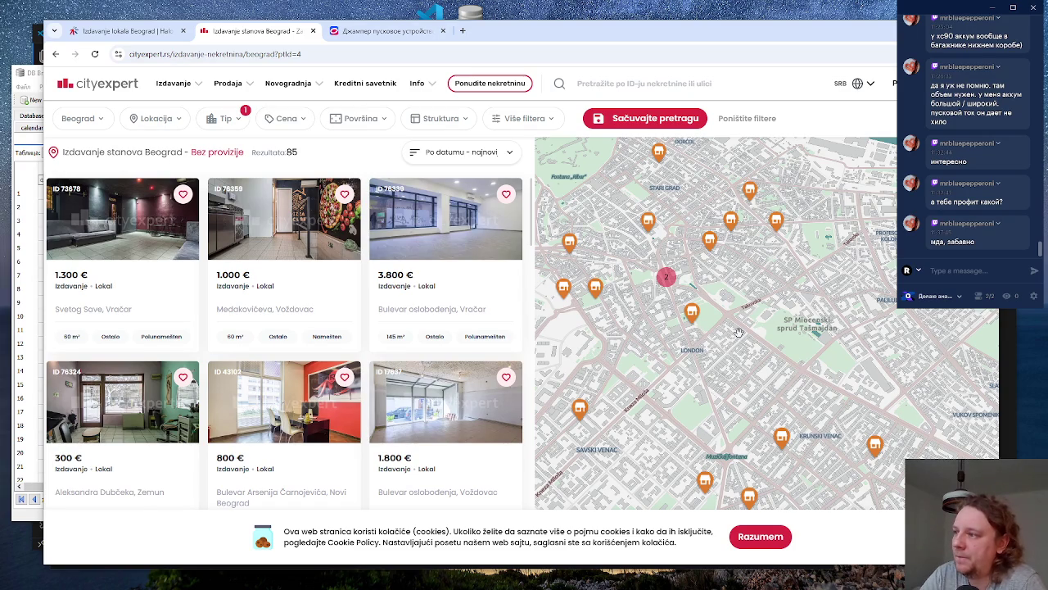
left_click_drag(744, 316, 756, 374)
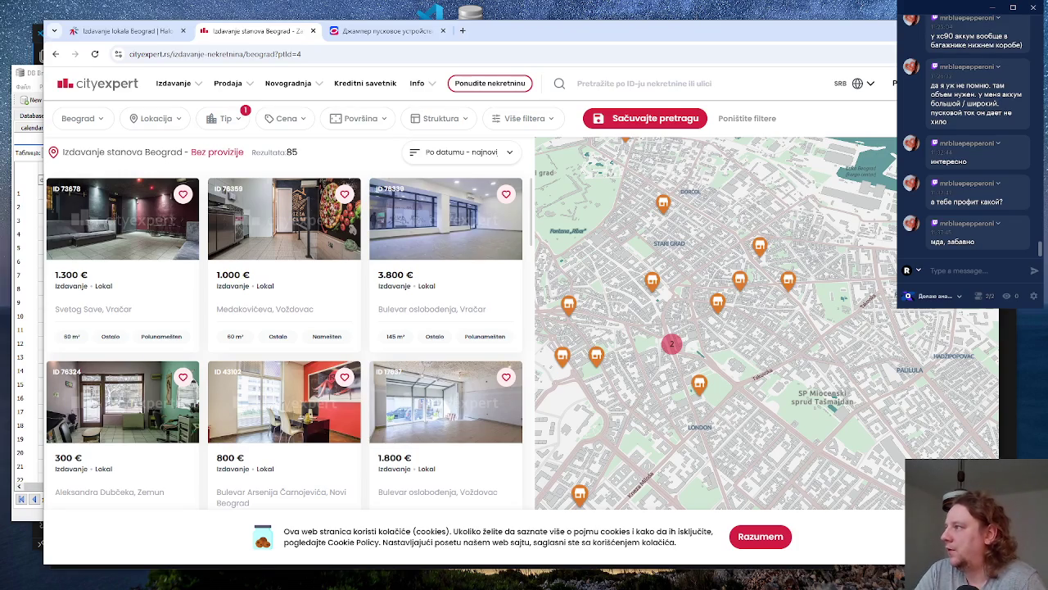
Shift the browser window slightly left and close the Ozon jump-starter tab.
mouse_move(853, 32)
left_mouse_down()
mouse_move(819, 31)
mouse_move(830, 30)
left_mouse_up()
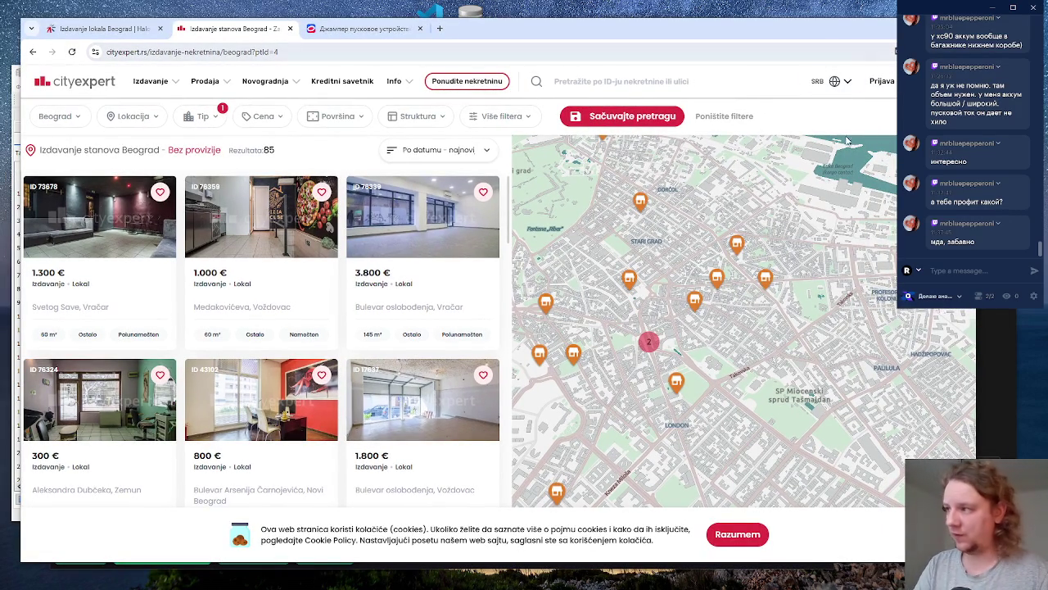
scroll(696, 344, "up", 5)
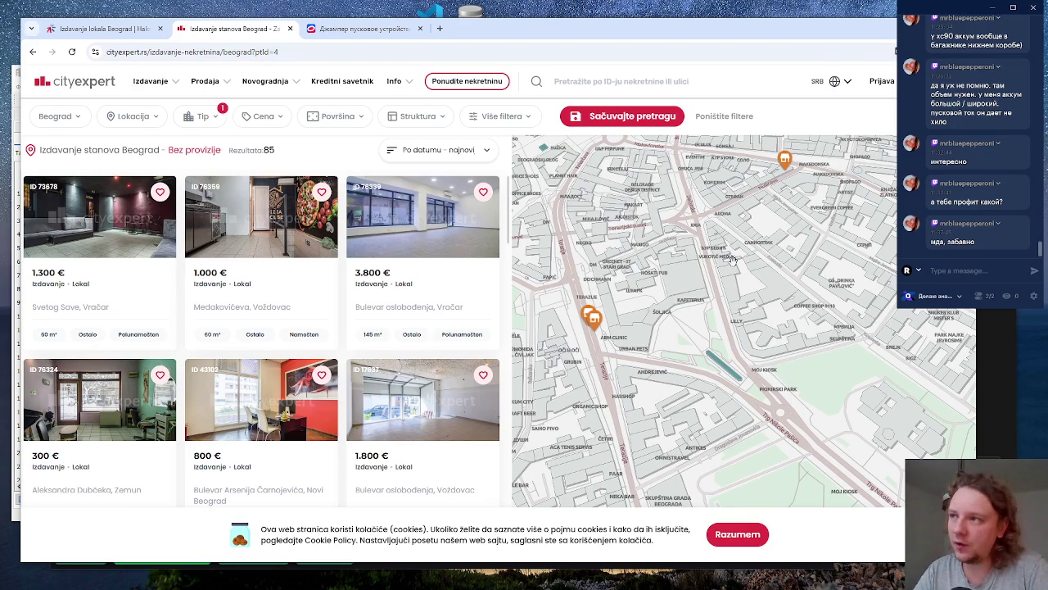
left_click(373, 30)
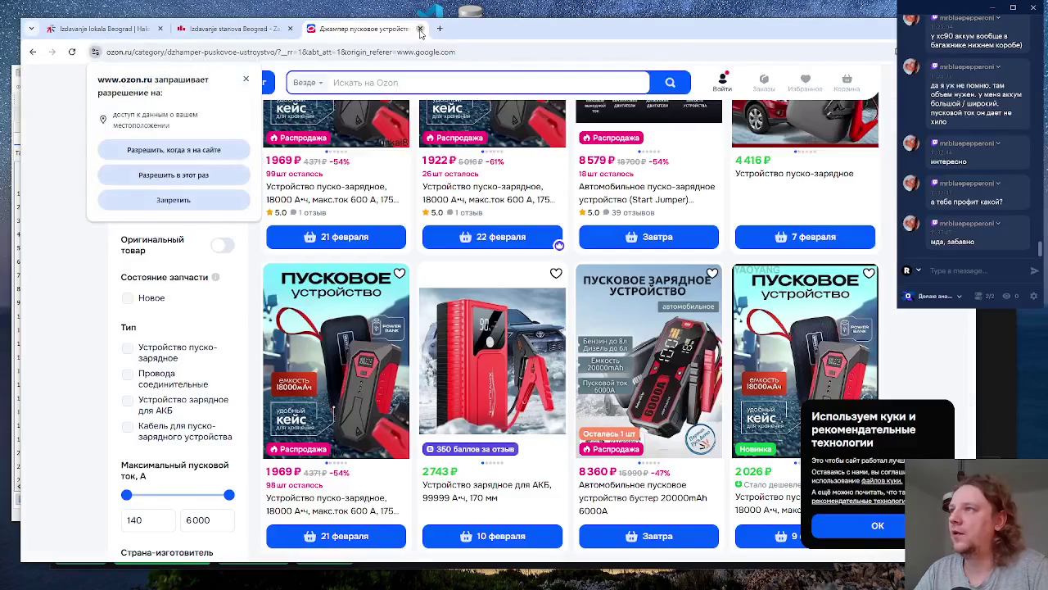
left_click(420, 29)
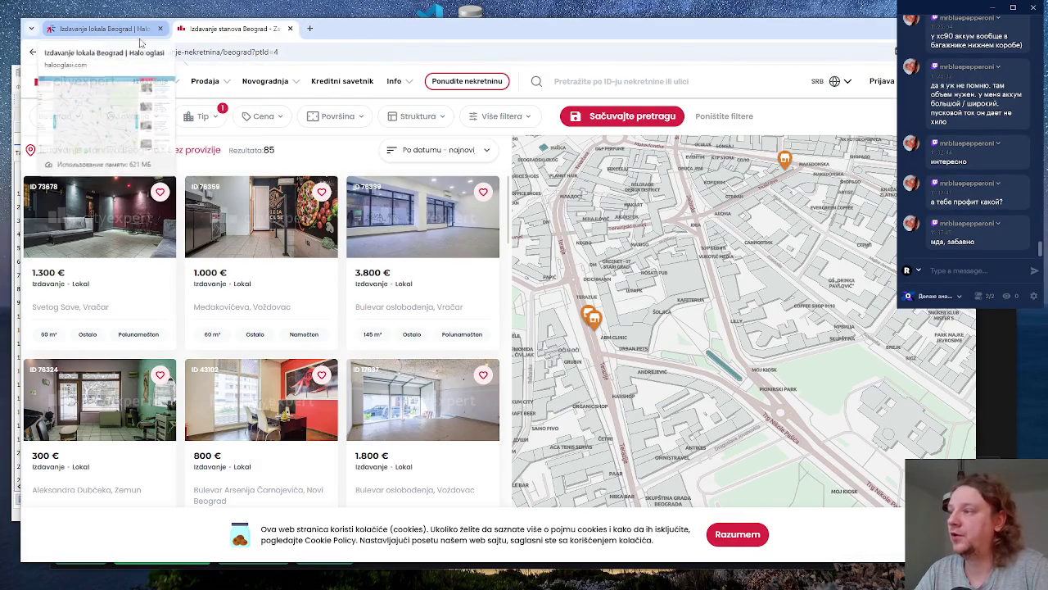
Nudge the listings map, then switch to the Coffee sales app showing 2026-01-15 sales.
scroll(737, 377, "up", 3)
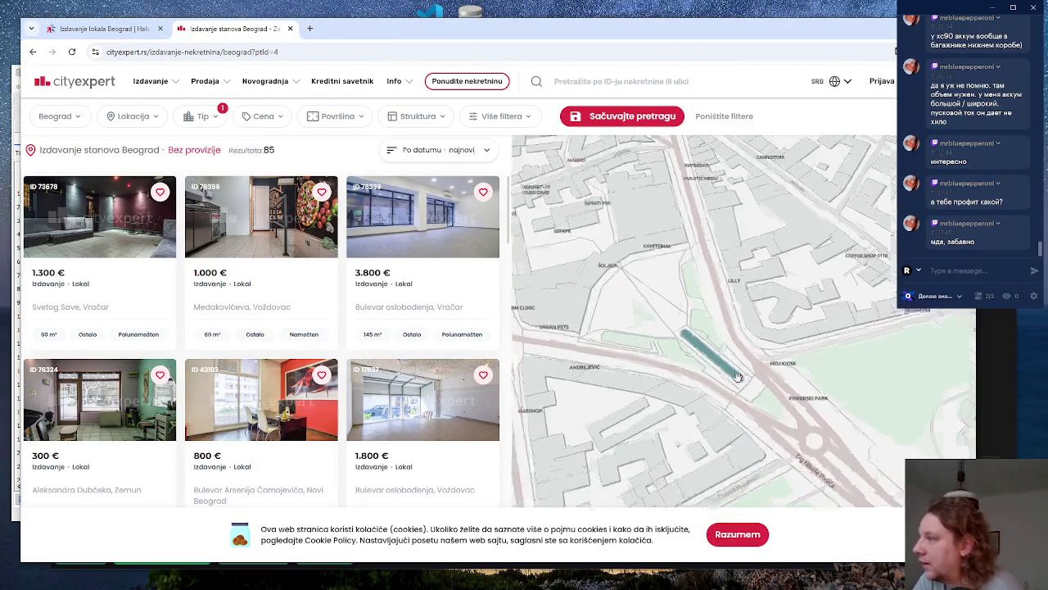
scroll(737, 376, "up", 3)
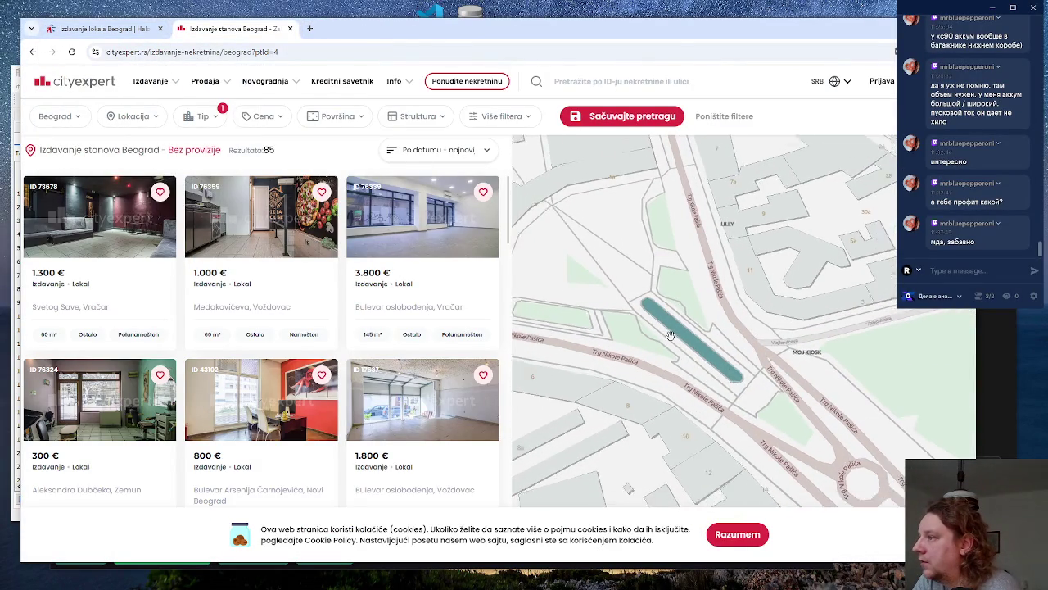
scroll(670, 334, "down", 5)
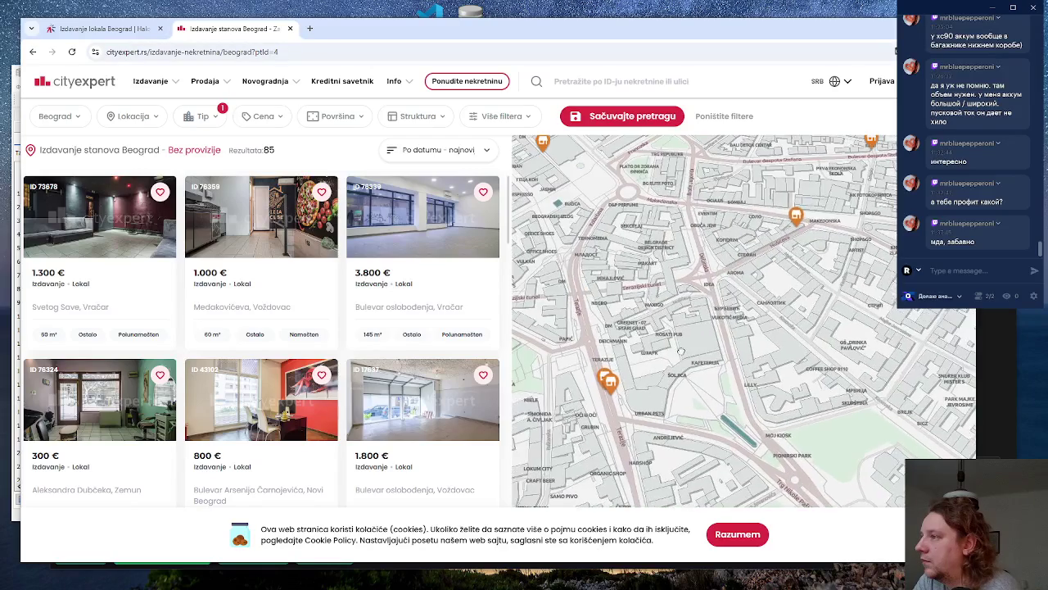
left_click_drag(681, 351, 695, 352)
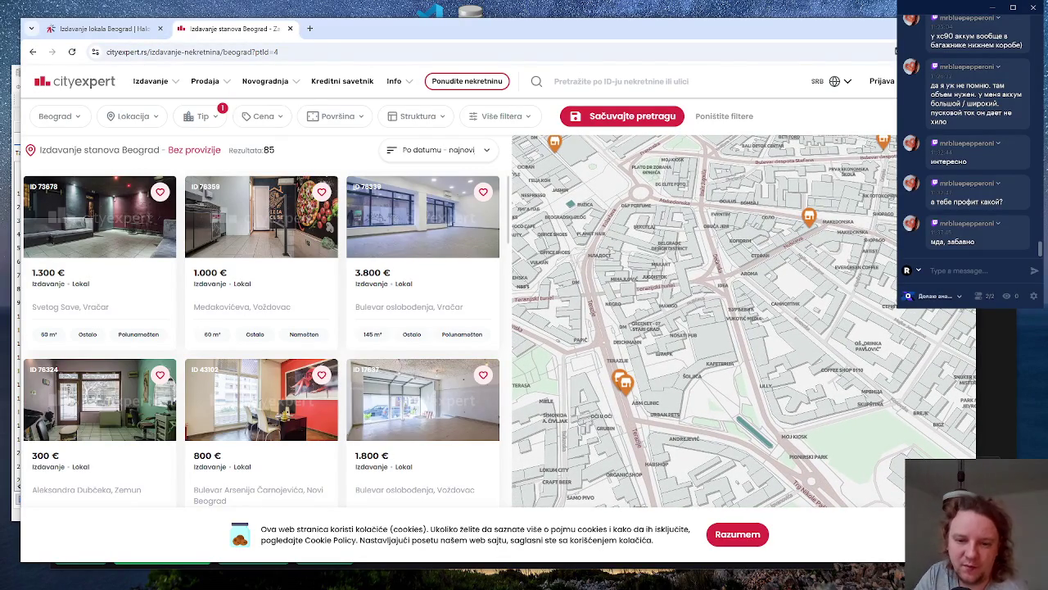
key("alt+Tab")
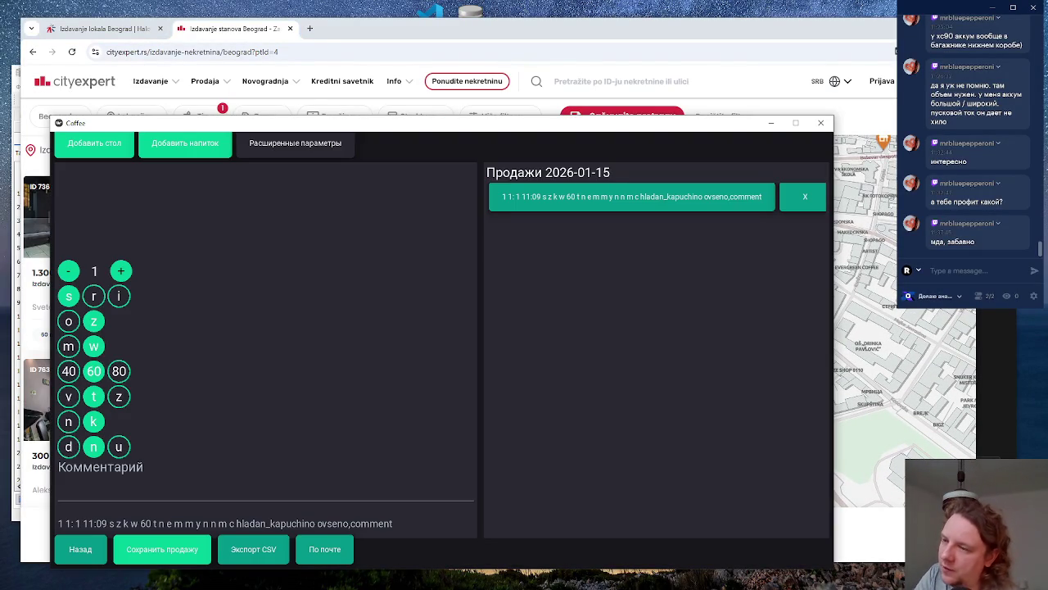